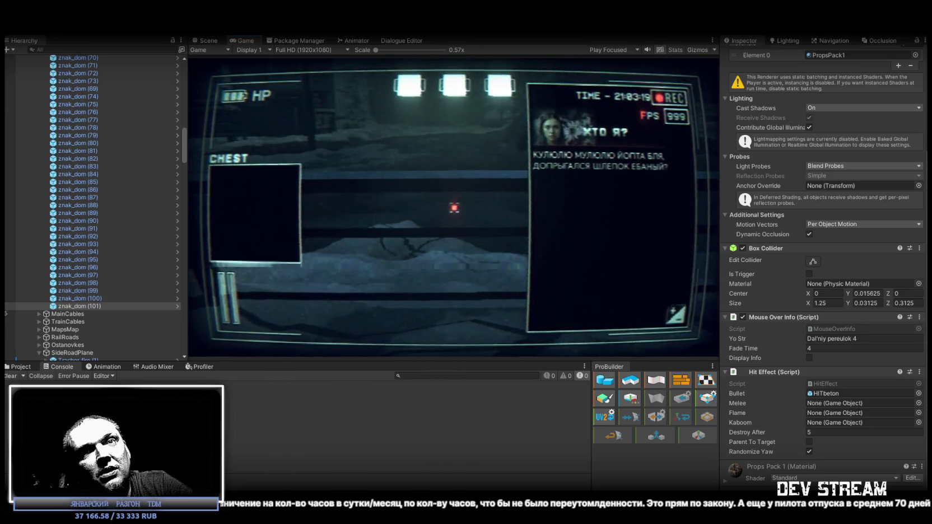
Step: Switch to the Scene view and zoom in on the selected street-name sign
click(206, 40)
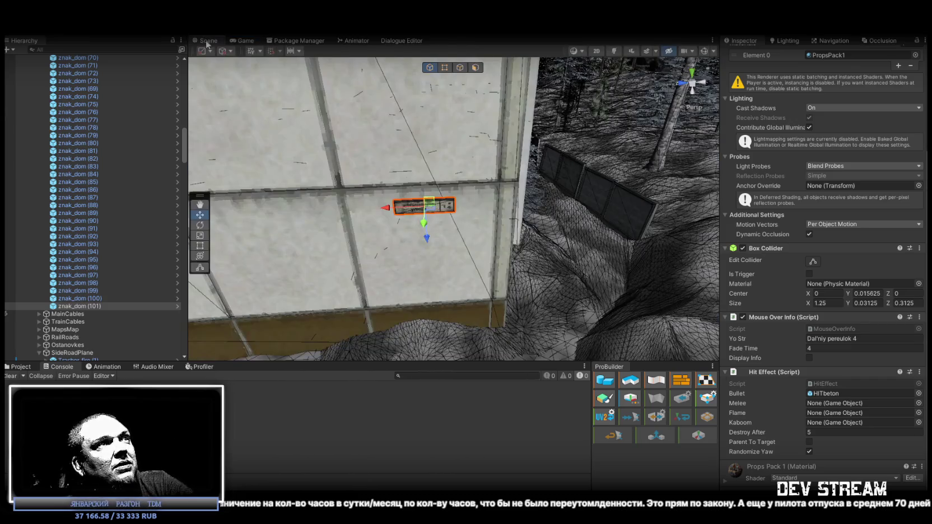
scroll(454, 160, up, 3)
scroll(455, 160, up, 1)
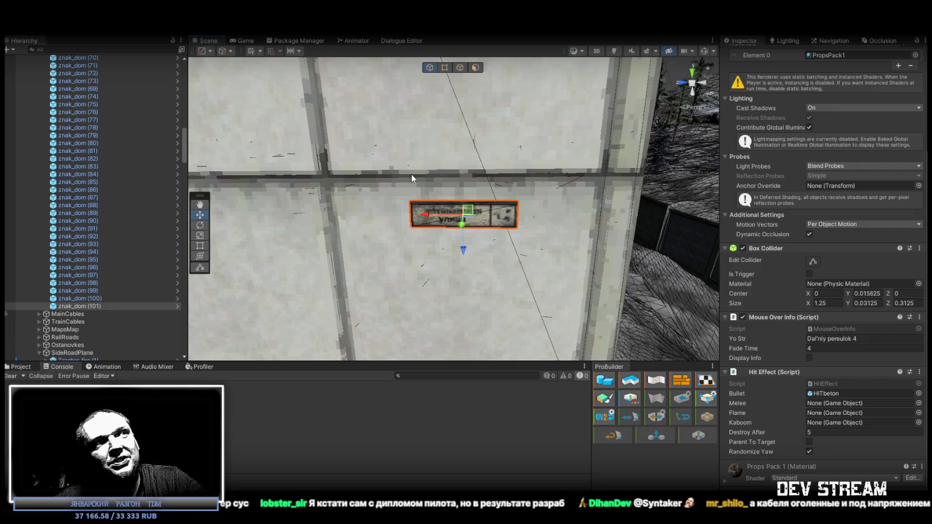
Step: Duplicate the street-name sign as znak_dom (102) and move it onto the brick building's corner
mouse_move(418, 175)
mouse_down()
mouse_move(426, 195)
mouse_move(449, 207)
mouse_move(410, 220)
mouse_up()
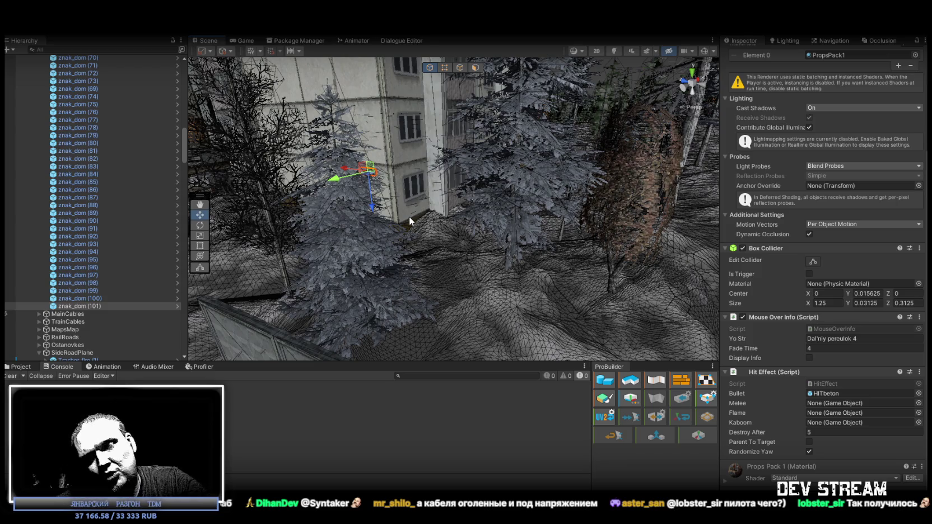
mouse_move(418, 223)
mouse_down()
mouse_move(489, 248)
mouse_move(291, 242)
mouse_move(305, 234)
mouse_move(366, 245)
mouse_move(605, 216)
mouse_move(602, 226)
mouse_move(535, 244)
mouse_move(505, 235)
mouse_move(561, 230)
mouse_up()
mouse_move(862, 220)
mouse_down()
mouse_move(847, 199)
mouse_move(468, 218)
mouse_move(493, 326)
mouse_move(372, 236)
mouse_move(304, 288)
mouse_move(285, 268)
mouse_up()
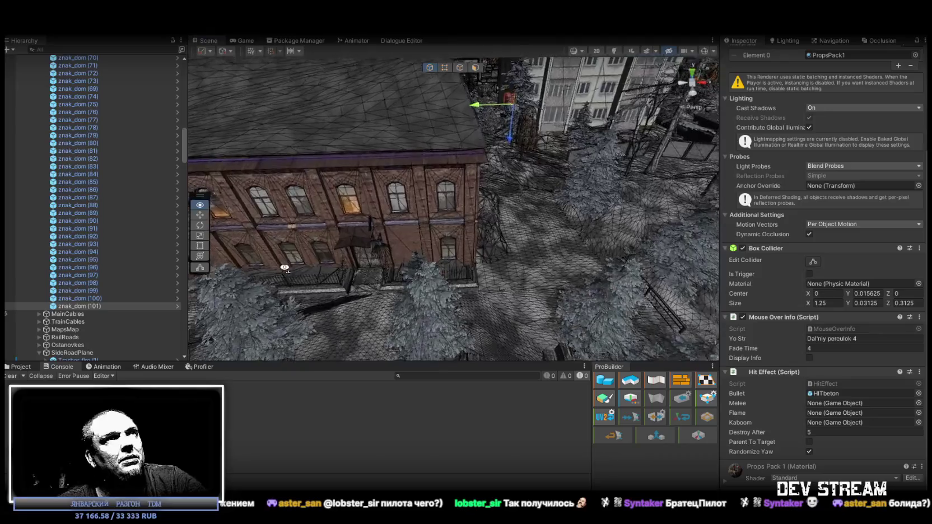
key(ctrl+d)
mouse_move(507, 106)
mouse_down()
mouse_move(438, 260)
mouse_move(453, 188)
mouse_move(359, 211)
mouse_move(270, 195)
mouse_move(334, 169)
mouse_move(308, 244)
mouse_up()
Step: Rotate and reposition the copied sign on the brick building's corner
key(e)
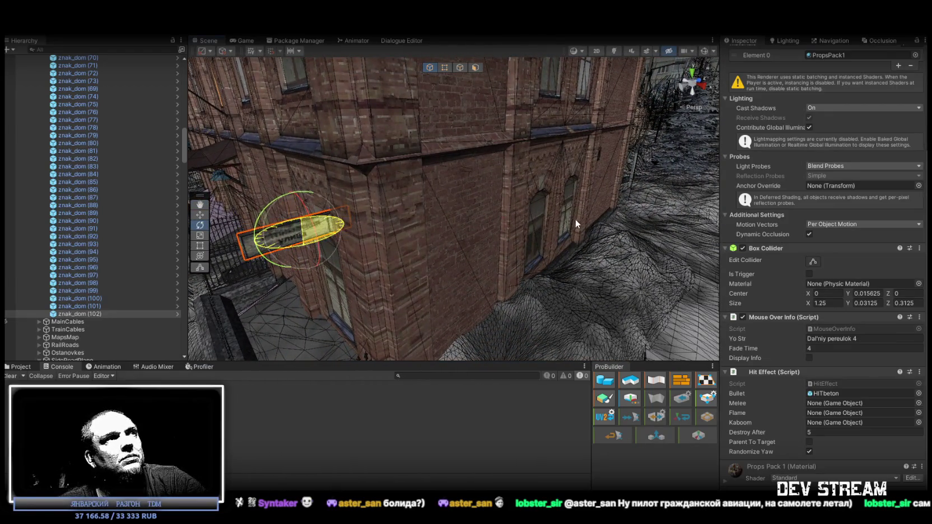
scroll(854, 280, up, 5)
mouse_move(459, 185)
mouse_down()
mouse_move(432, 177)
mouse_move(363, 82)
mouse_move(409, 146)
mouse_move(614, 139)
mouse_move(644, 151)
mouse_move(555, 162)
mouse_move(568, 181)
mouse_move(782, 301)
mouse_move(574, 138)
mouse_move(608, 219)
mouse_up()
key(w)
key(ctrl+z)
Step: Duplicate it as znak_dom (103) and slide and rotate it onto the brick wall at X 52.7
key(ctrl+d)
mouse_move(560, 119)
mouse_down()
mouse_move(446, 230)
mouse_move(444, 244)
mouse_move(484, 189)
mouse_move(258, 212)
mouse_up()
key(e)
mouse_move(417, 197)
mouse_down()
mouse_move(437, 202)
mouse_move(424, 181)
mouse_up()
key(w)
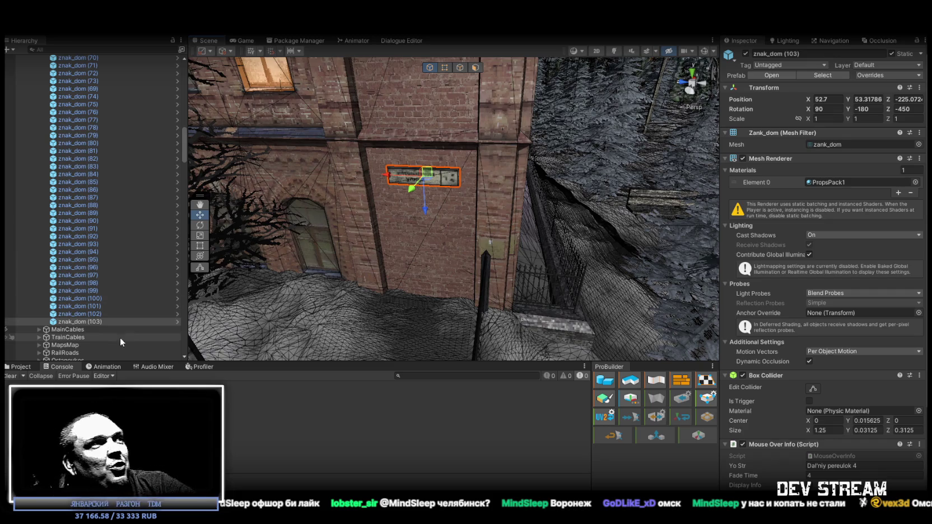
ctrl+click(93, 314)
mouse_move(517, 193)
mouse_down()
mouse_move(510, 176)
mouse_move(522, 189)
mouse_up()
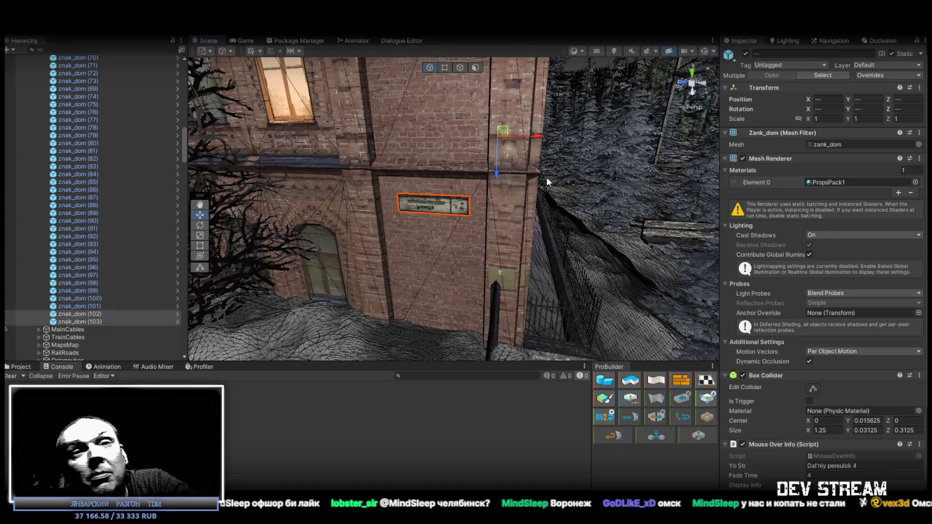
drag(494, 167, 388, 187)
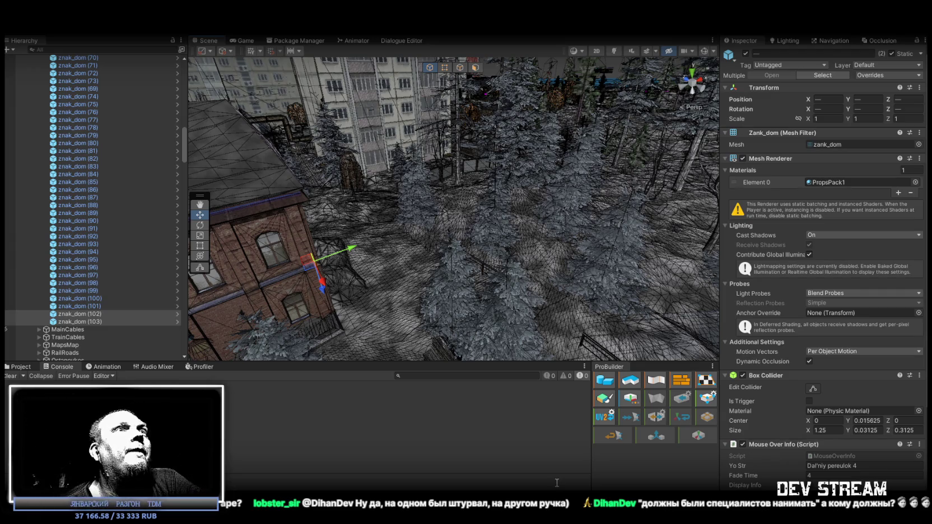
mouse_move(531, 230)
mouse_down()
mouse_move(335, 261)
mouse_move(536, 217)
mouse_move(374, 216)
mouse_up()
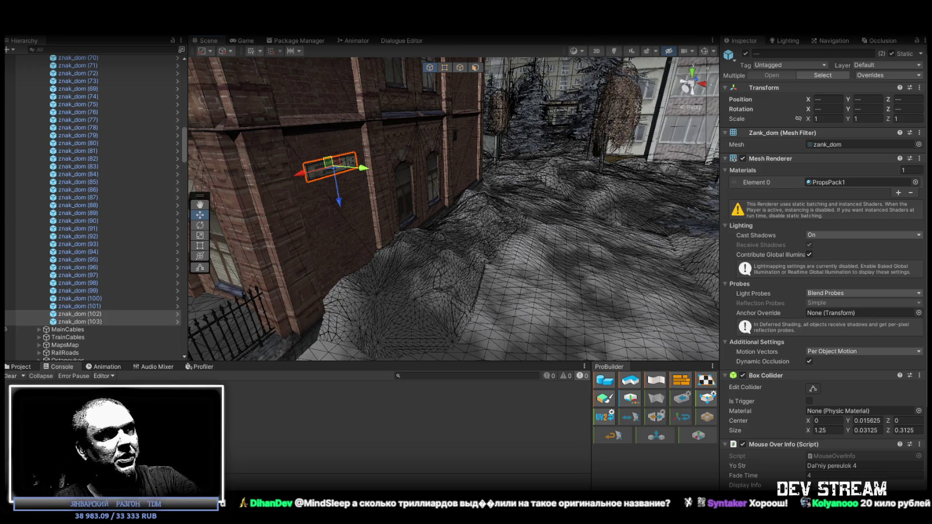
Step: Bring up the browser showing the Samara metro search
key(alt+Tab)
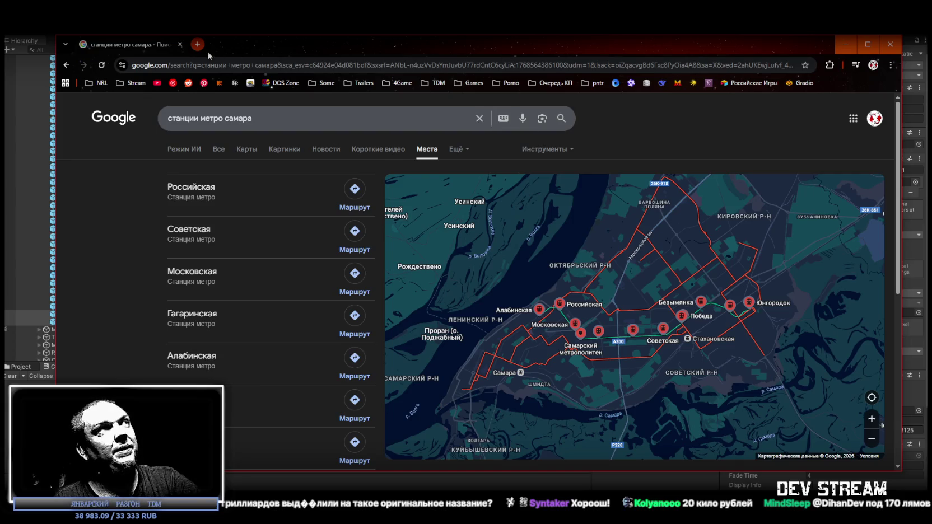
Step: Leave the Samara metro results and return to the Unity scene
key(alt+Tab)
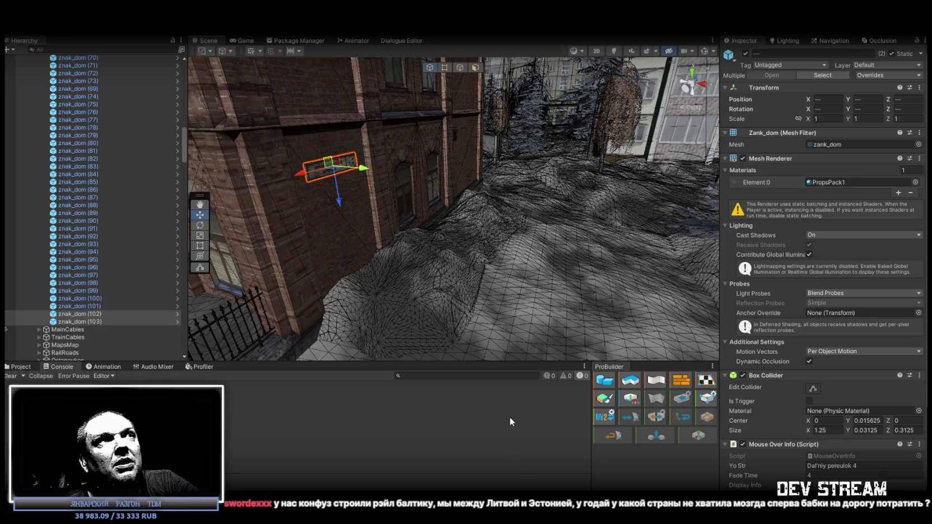
mouse_move(512, 203)
mouse_down()
mouse_move(448, 203)
mouse_move(413, 176)
mouse_up()
scroll(413, 177, down, 6)
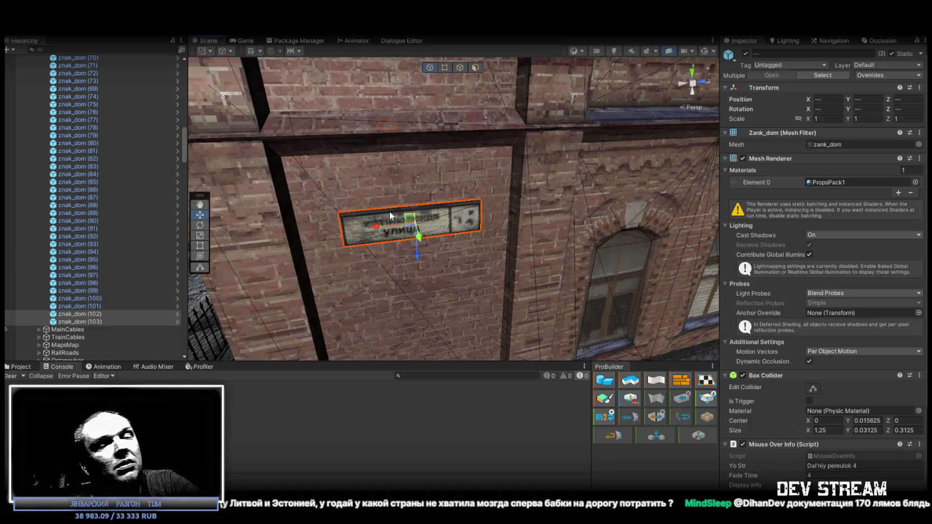
mouse_move(468, 204)
mouse_down()
mouse_move(417, 261)
mouse_move(482, 261)
mouse_up()
scroll(417, 261, up, 8)
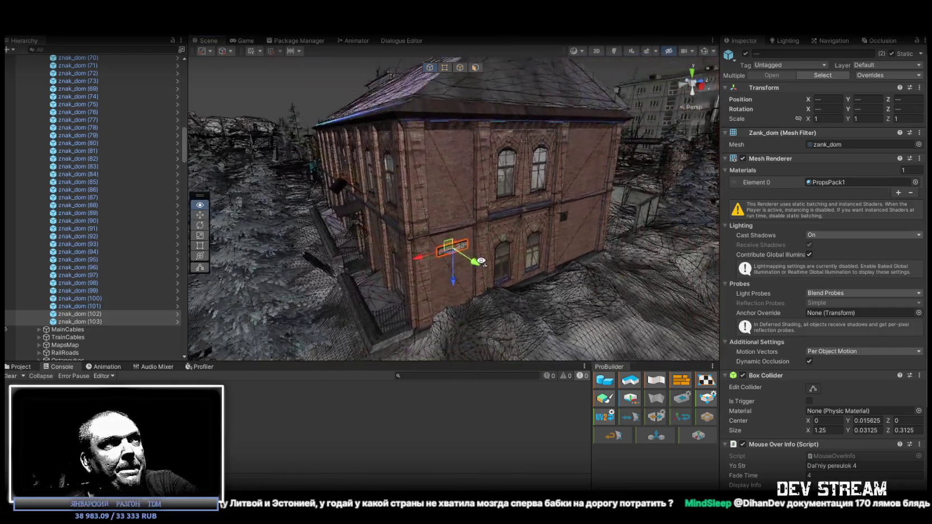
scroll(476, 251, down, 4)
drag(475, 246, 472, 243)
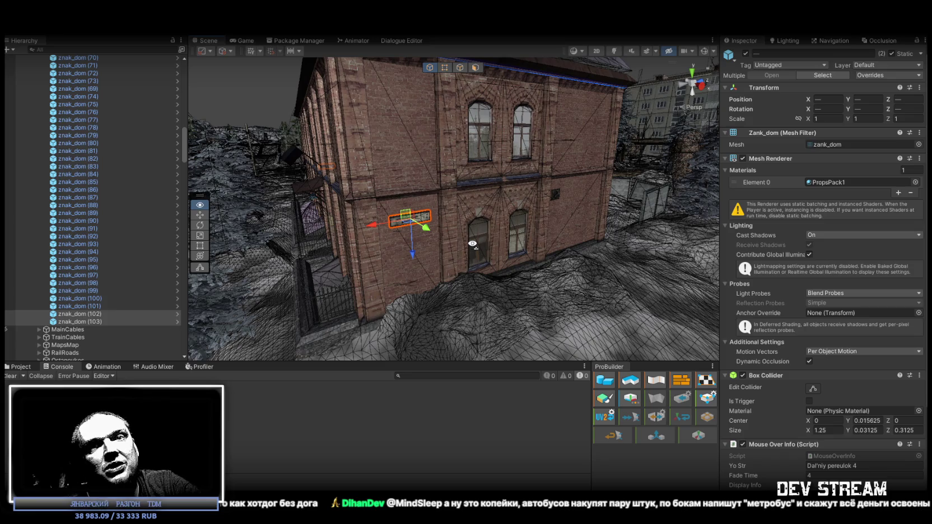
drag(473, 243, 470, 240)
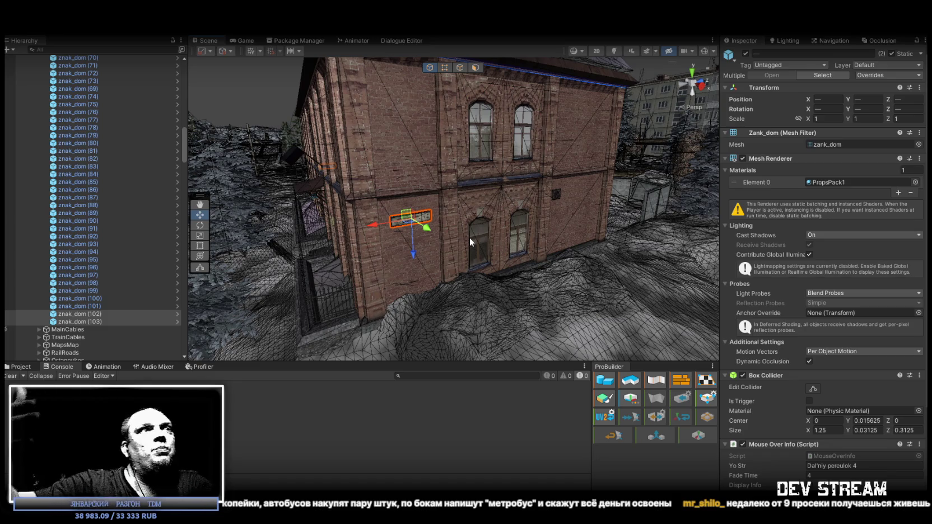
mouse_move(414, 215)
mouse_down()
mouse_move(155, 189)
mouse_move(633, 194)
mouse_move(492, 180)
mouse_move(238, 184)
mouse_move(254, 185)
mouse_move(263, 227)
mouse_move(486, 211)
mouse_move(737, 220)
mouse_move(789, 197)
mouse_up()
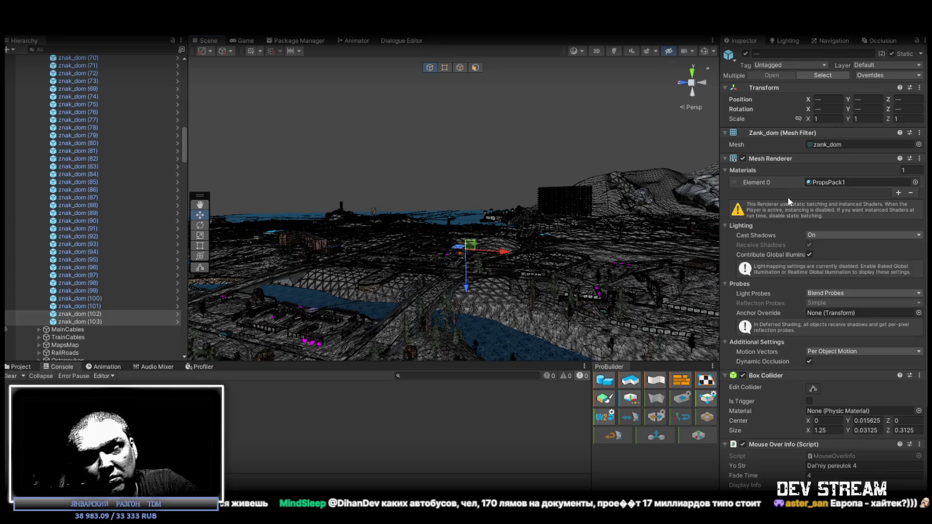
mouse_move(516, 210)
mouse_down()
mouse_move(475, 218)
mouse_move(502, 208)
mouse_move(442, 245)
mouse_move(284, 290)
mouse_move(200, 251)
mouse_up()
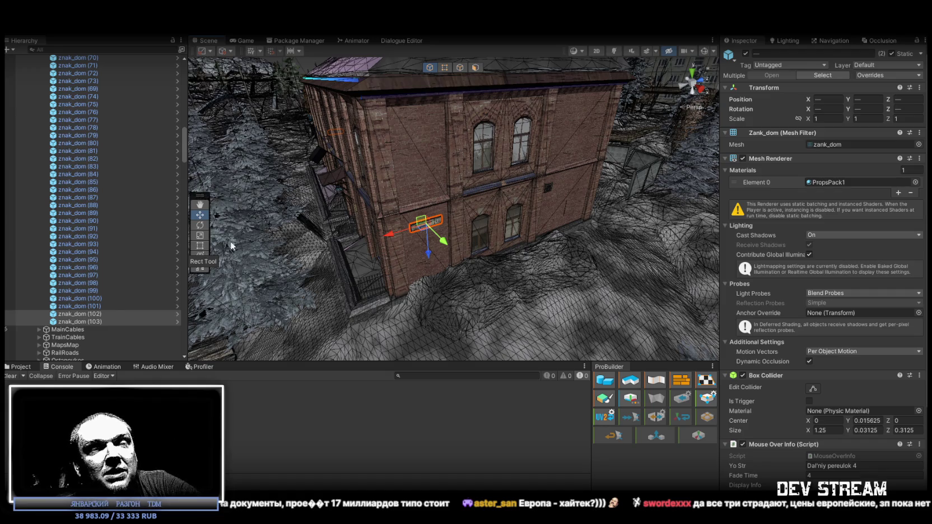
drag(279, 215, 459, 205)
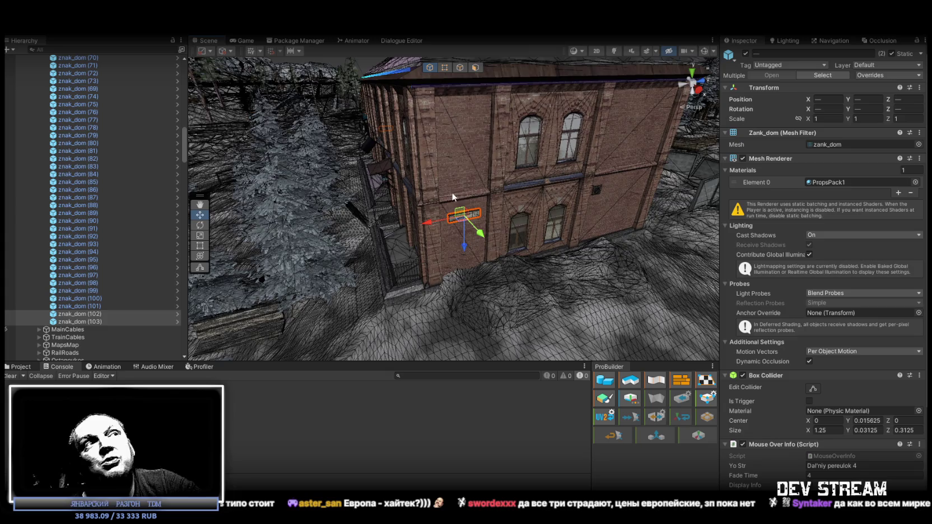
mouse_move(483, 186)
mouse_down()
mouse_move(461, 200)
mouse_move(640, 218)
mouse_move(723, 180)
mouse_up()
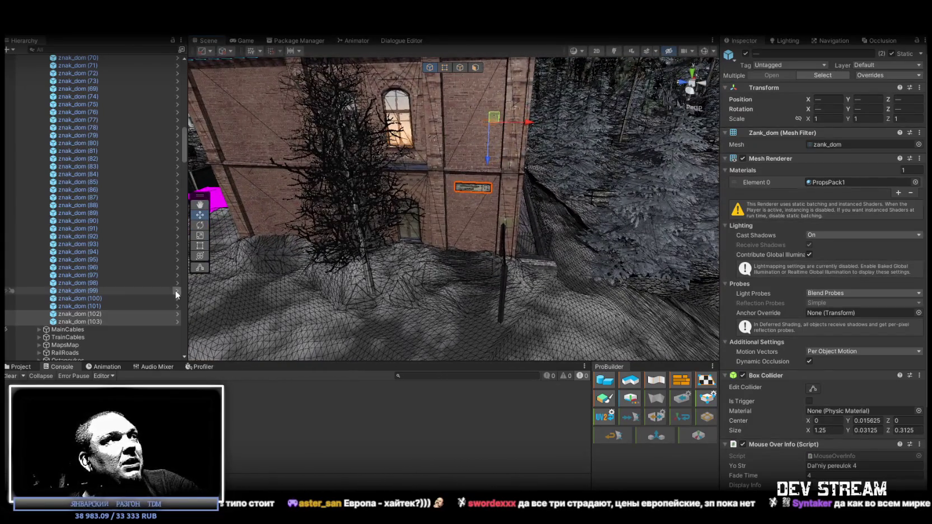
mouse_move(590, 142)
mouse_down()
mouse_move(540, 174)
mouse_move(536, 158)
mouse_move(470, 187)
mouse_move(302, 144)
mouse_move(561, 145)
mouse_move(406, 117)
mouse_move(778, 155)
mouse_move(548, 235)
mouse_move(888, 253)
mouse_move(54, 245)
mouse_move(50, 205)
mouse_move(97, 217)
mouse_move(87, 209)
mouse_move(140, 253)
mouse_move(250, 303)
mouse_move(474, 248)
mouse_move(423, 137)
mouse_up()
click(423, 147)
mouse_move(551, 179)
mouse_down()
mouse_move(521, 190)
mouse_move(485, 181)
mouse_move(448, 208)
mouse_move(493, 225)
mouse_move(501, 216)
mouse_move(466, 228)
mouse_up()
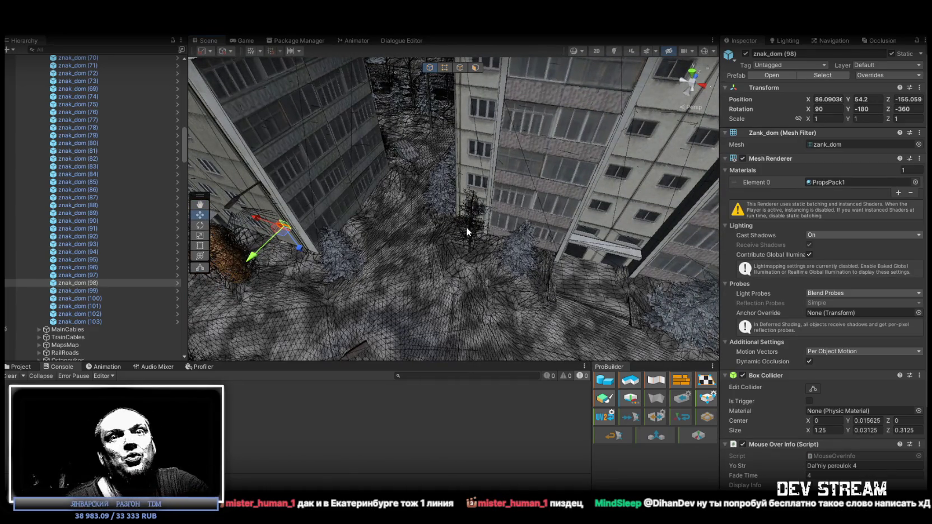
mouse_move(380, 280)
mouse_down()
mouse_move(417, 267)
mouse_move(387, 292)
mouse_up()
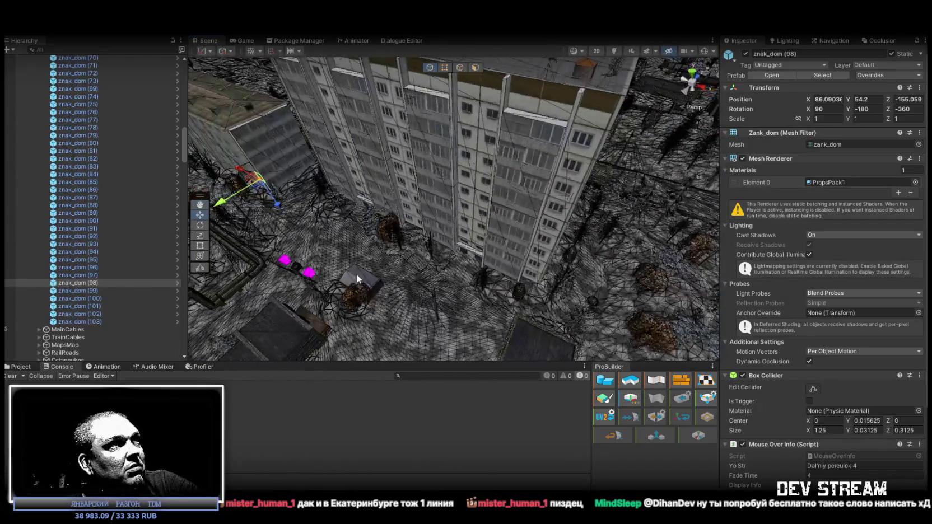
Step: Duplicate the sign as znak_dom (104) and mount it above a window on the panel building at X 149.527, Y 54.5
key(ctrl+d)
mouse_move(264, 216)
mouse_down()
mouse_move(564, 295)
mouse_move(538, 294)
mouse_up()
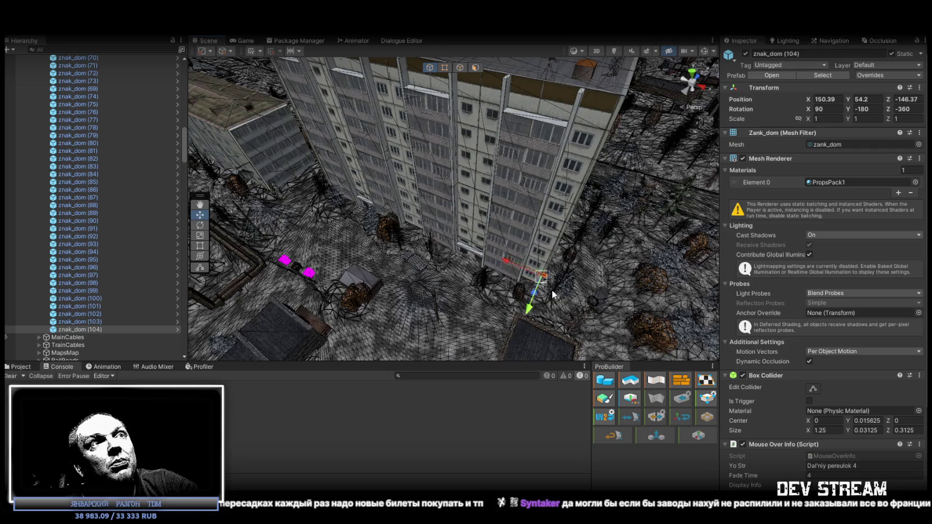
key(f)
mouse_move(565, 251)
mouse_down()
mouse_move(565, 193)
mouse_move(504, 158)
mouse_move(491, 312)
mouse_move(475, 319)
mouse_move(460, 167)
mouse_up()
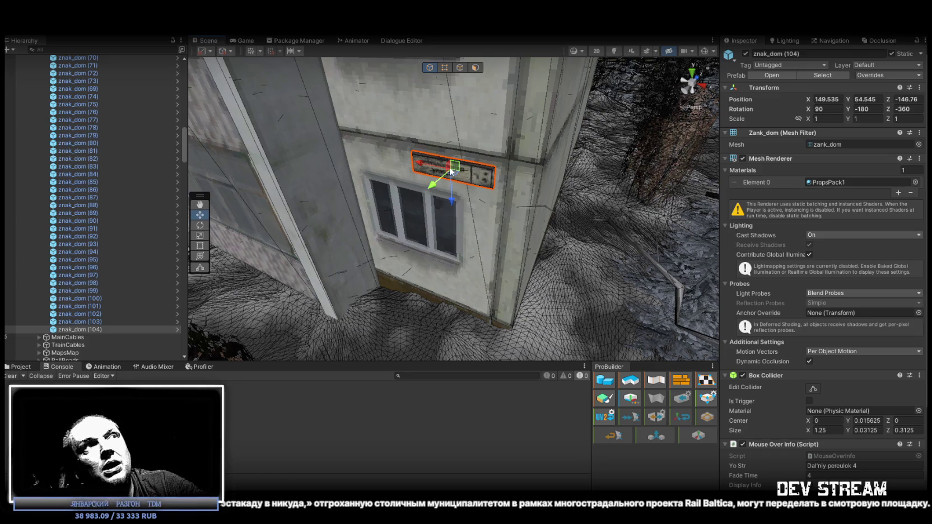
mouse_move(456, 170)
mouse_down()
mouse_move(95, 182)
mouse_move(21, 170)
mouse_move(898, 164)
mouse_move(213, 345)
mouse_up()
Step: Duplicate the sign as znak_dom (105), turn it to face the adjacent wall, and set it above the window
key(ctrl+d)
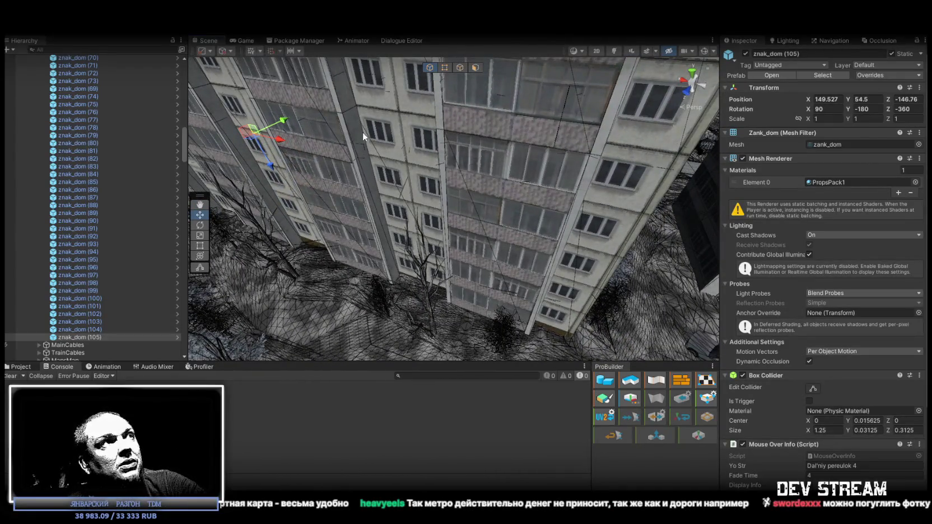
mouse_move(253, 137)
mouse_down()
mouse_move(591, 335)
mouse_move(588, 293)
mouse_move(557, 260)
mouse_move(510, 244)
mouse_move(253, 231)
mouse_move(274, 229)
mouse_up()
key(f)
key(e)
mouse_move(376, 216)
mouse_down()
mouse_move(504, 175)
mouse_move(554, 141)
mouse_move(504, 157)
mouse_move(445, 139)
mouse_up()
key(w)
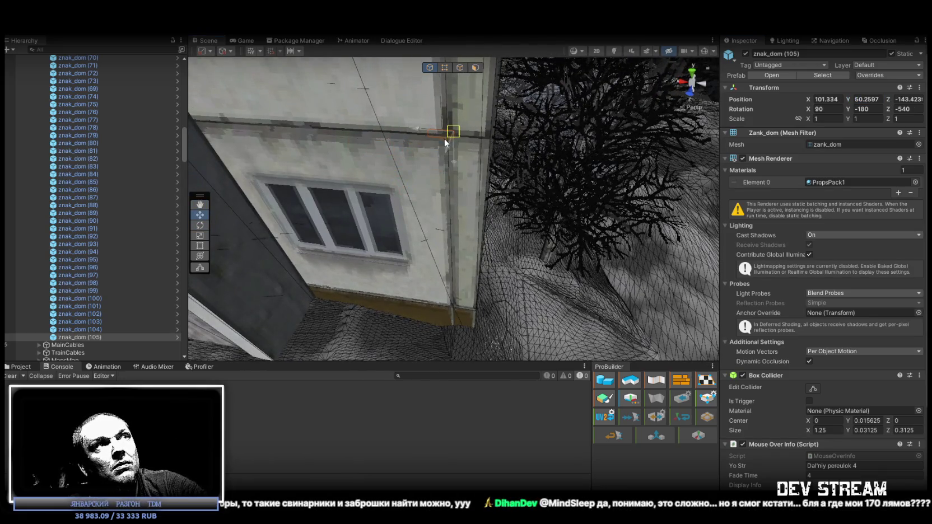
key(ctrl+z)
key(ctrl+z)
key(ctrl+z)
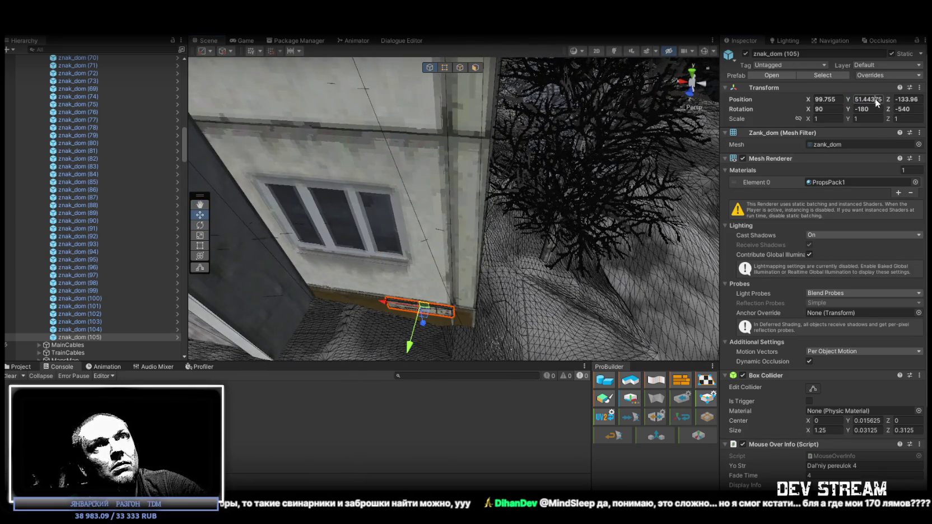
key(ctrl+z)
drag(353, 165, 342, 163)
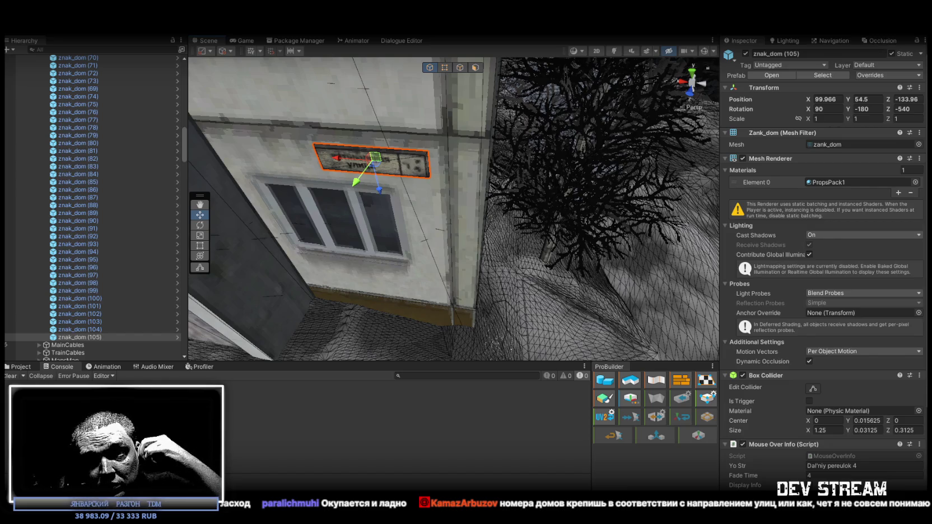
Step: Orbit around the placed sign out to a wide street view toward the building's mural
drag(646, 276, 561, 242)
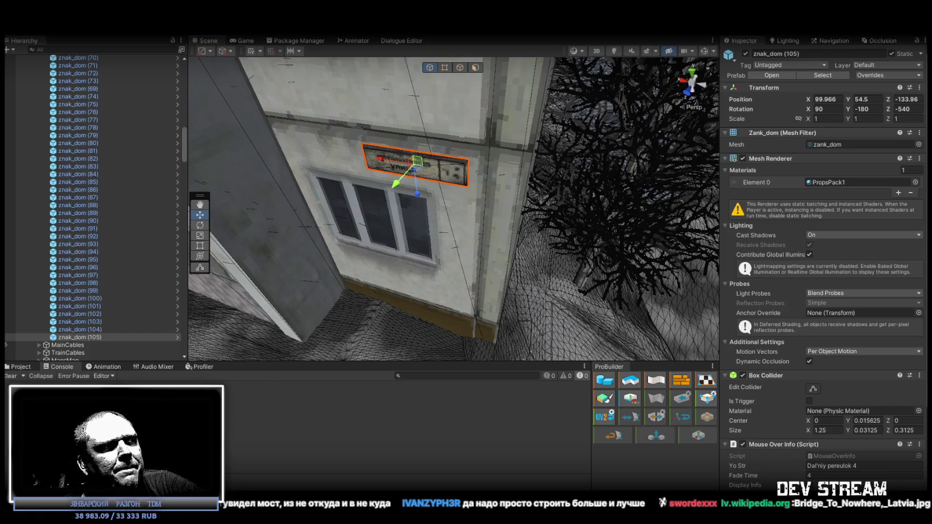
mouse_move(317, 141)
mouse_down()
mouse_move(202, 103)
mouse_move(389, 142)
mouse_move(696, 139)
mouse_move(580, 125)
mouse_move(527, 133)
mouse_up()
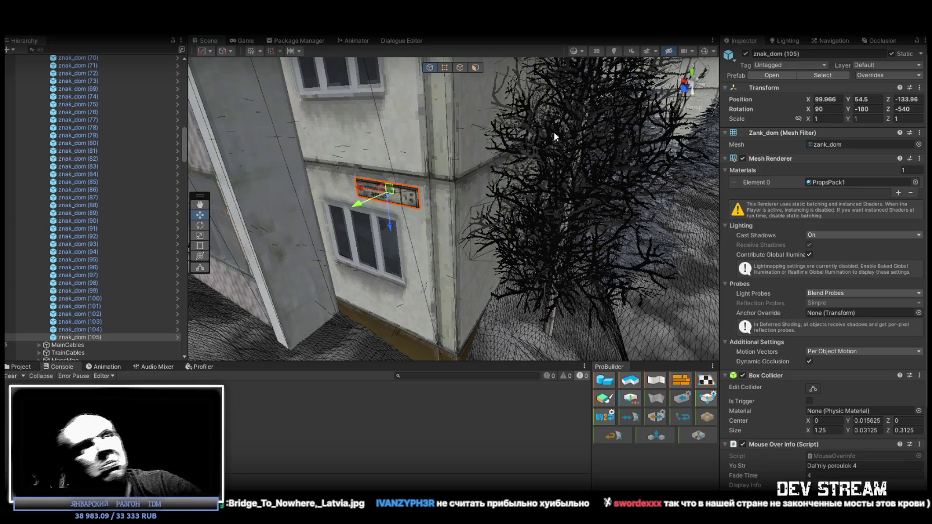
mouse_move(497, 182)
mouse_down()
mouse_move(483, 177)
mouse_move(429, 195)
mouse_move(717, 191)
mouse_up()
mouse_move(864, 185)
mouse_down()
mouse_move(876, 185)
mouse_move(689, 195)
mouse_up()
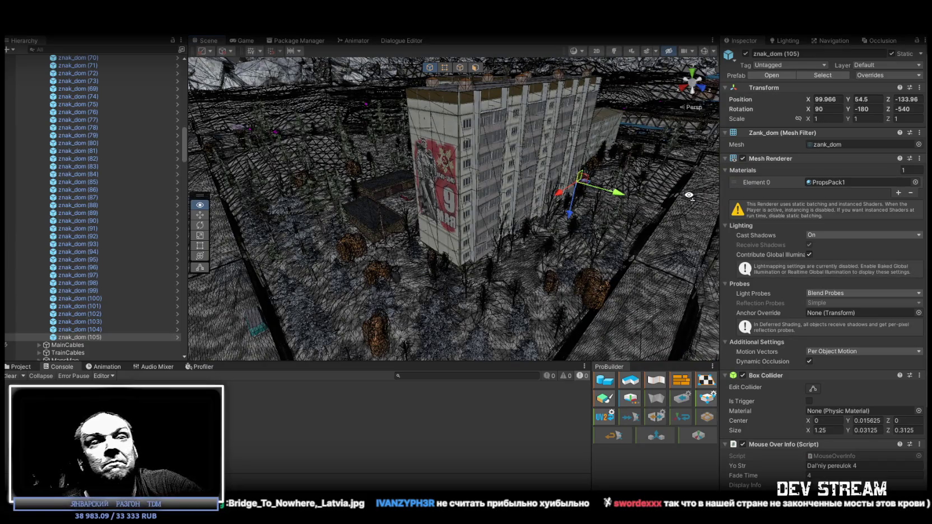
Step: Orbit around znak_dom (105) on the apartment block wall and close in on it
drag(690, 195, 692, 199)
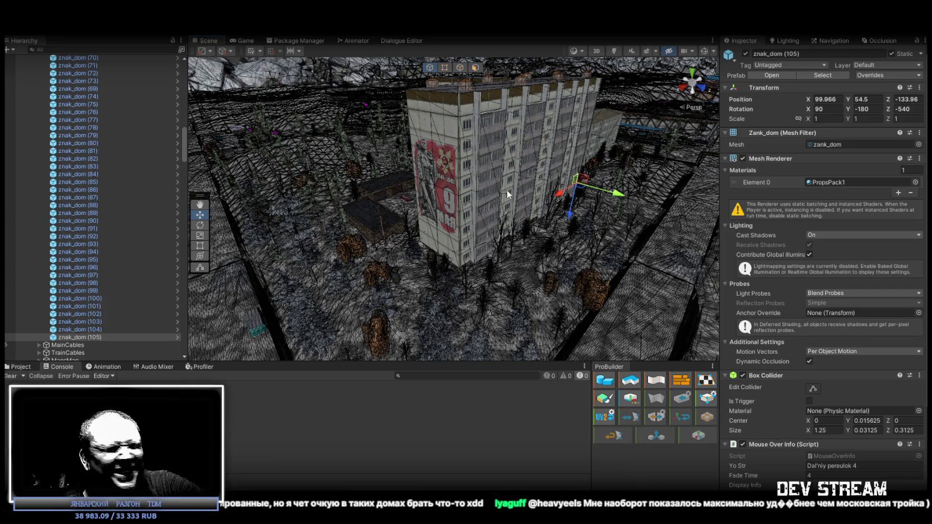
mouse_move(507, 171)
mouse_down()
mouse_move(323, 195)
mouse_move(491, 181)
mouse_move(349, 193)
mouse_move(367, 191)
mouse_up()
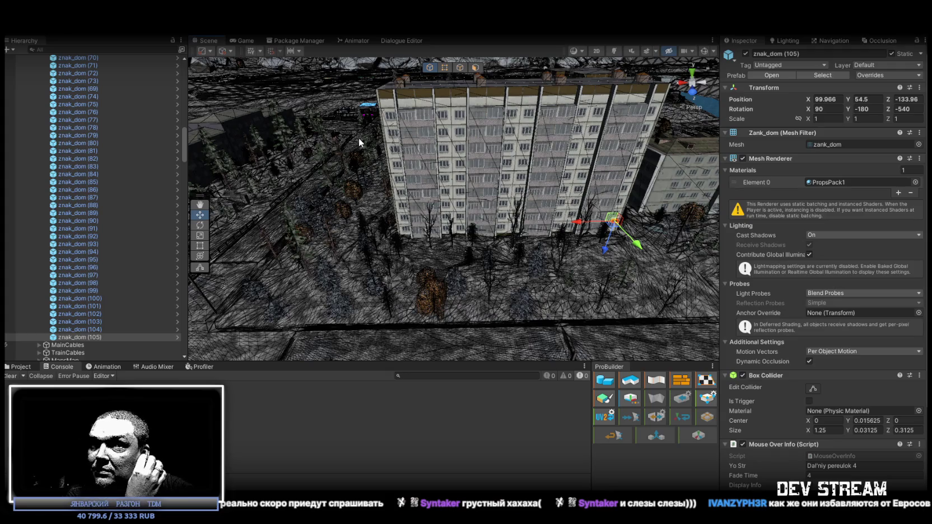
mouse_move(359, 138)
mouse_down()
mouse_move(254, 138)
mouse_move(519, 203)
mouse_move(430, 191)
mouse_up()
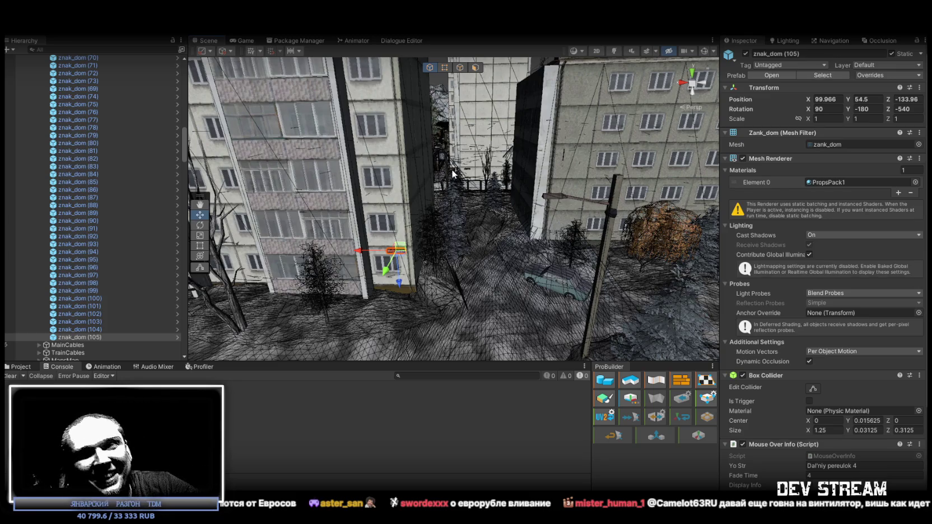
key(w)
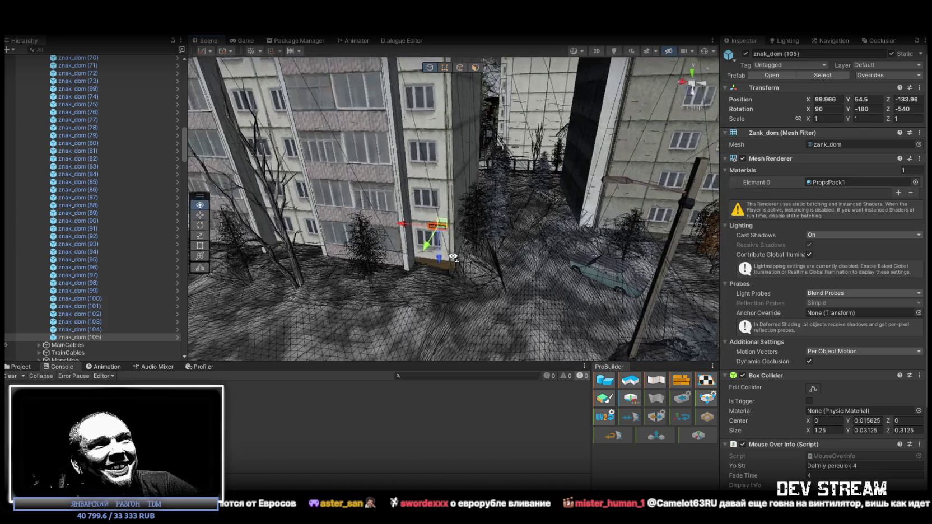
mouse_move(488, 238)
mouse_down()
mouse_move(291, 271)
mouse_move(551, 292)
mouse_move(605, 243)
mouse_move(614, 217)
mouse_move(367, 208)
mouse_move(462, 234)
mouse_up()
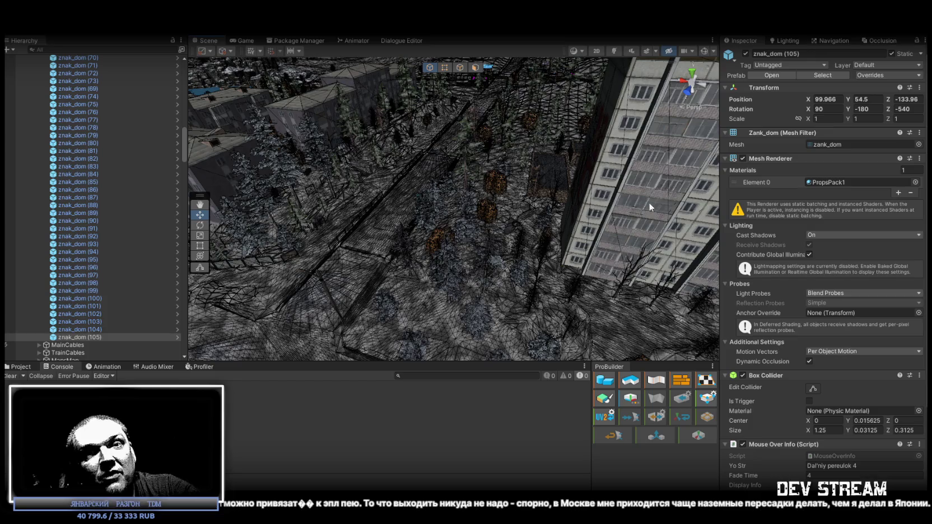
mouse_move(611, 224)
mouse_down()
mouse_move(792, 186)
mouse_move(660, 223)
mouse_move(516, 224)
mouse_up()
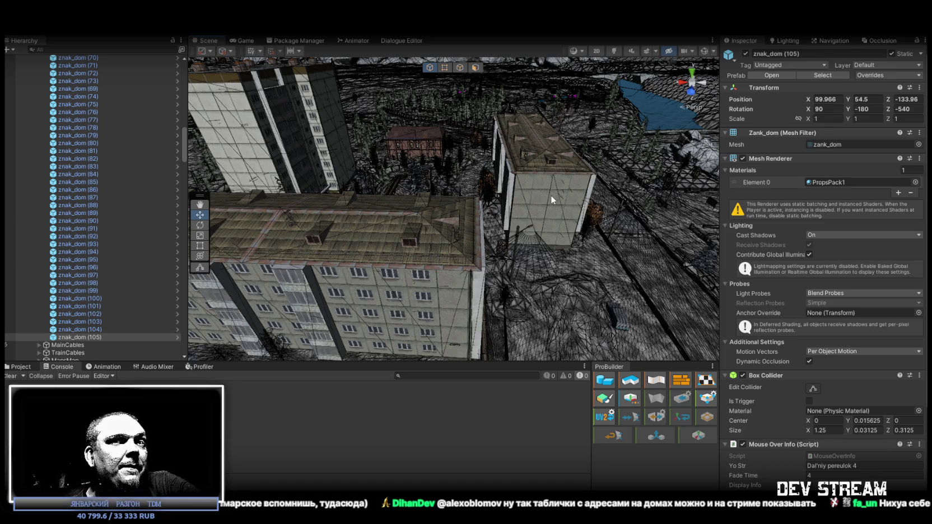
mouse_move(524, 198)
mouse_down()
mouse_move(448, 231)
mouse_move(542, 232)
mouse_up()
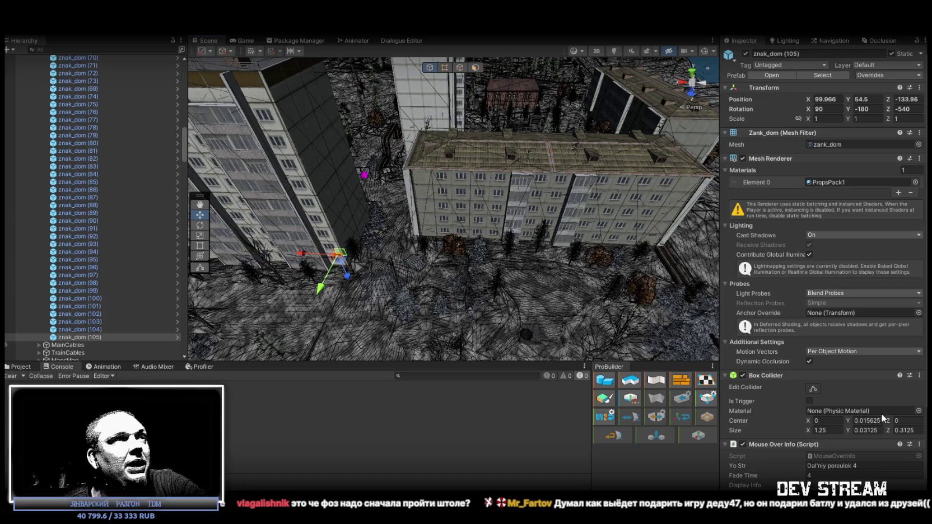
mouse_move(414, 294)
mouse_down()
mouse_move(340, 197)
mouse_move(413, 194)
mouse_up()
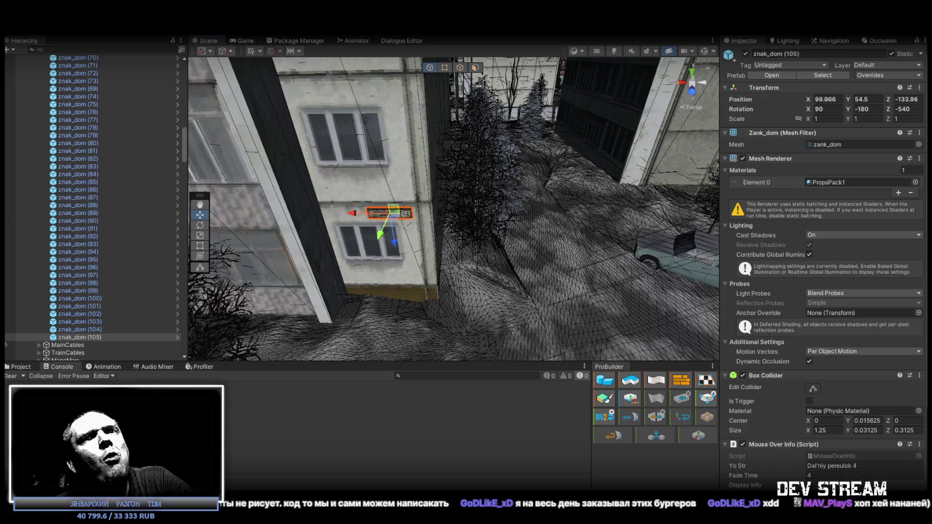
Step: Select the birch tree TreeTDM_12_birch beside the apartment block
drag(512, 267, 361, 183)
mouse_move(440, 267)
mouse_down()
mouse_move(419, 255)
mouse_move(308, 277)
mouse_up()
click(473, 204)
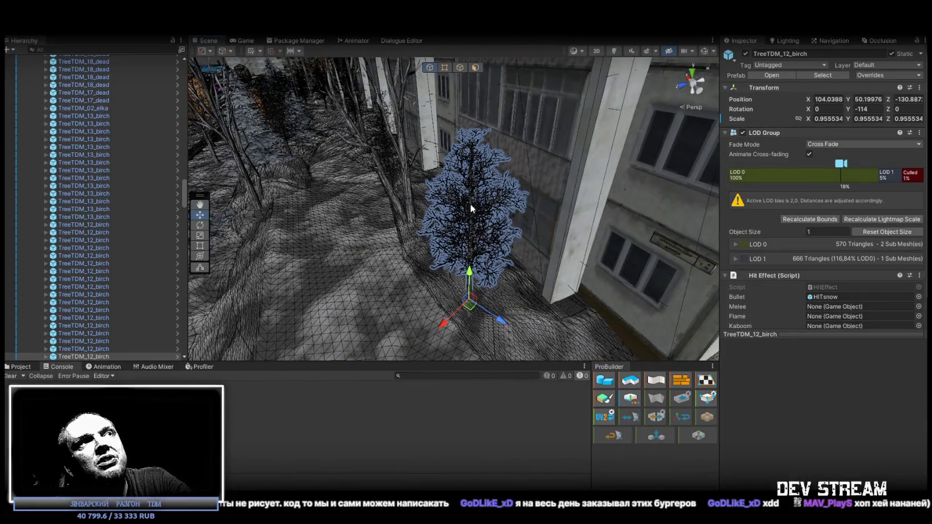
scroll(98, 291, down, 5)
mouse_move(395, 214)
mouse_down()
mouse_move(387, 209)
mouse_move(521, 233)
mouse_up()
Step: Filter the Hierarchy by 'treetdm' and select the matching tree objects, starting from TreeTDM_01_elka
click(134, 49)
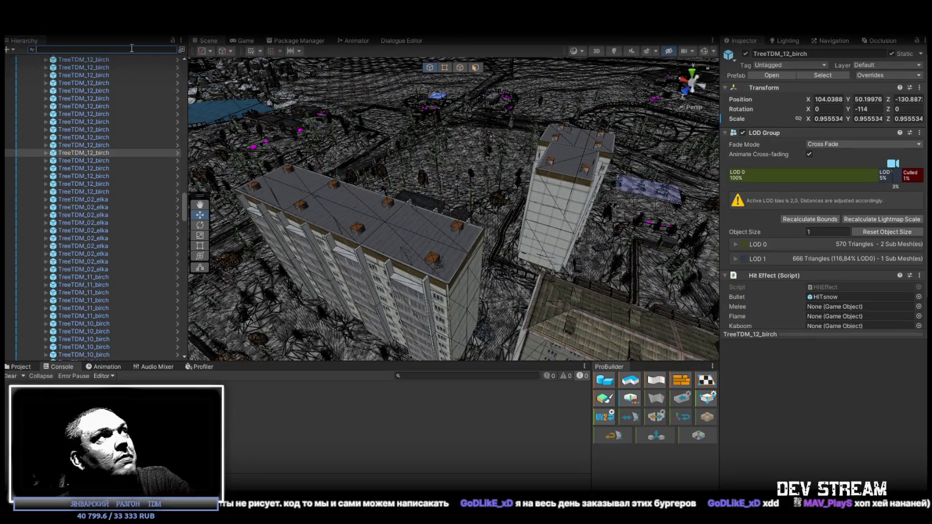
text(tree)
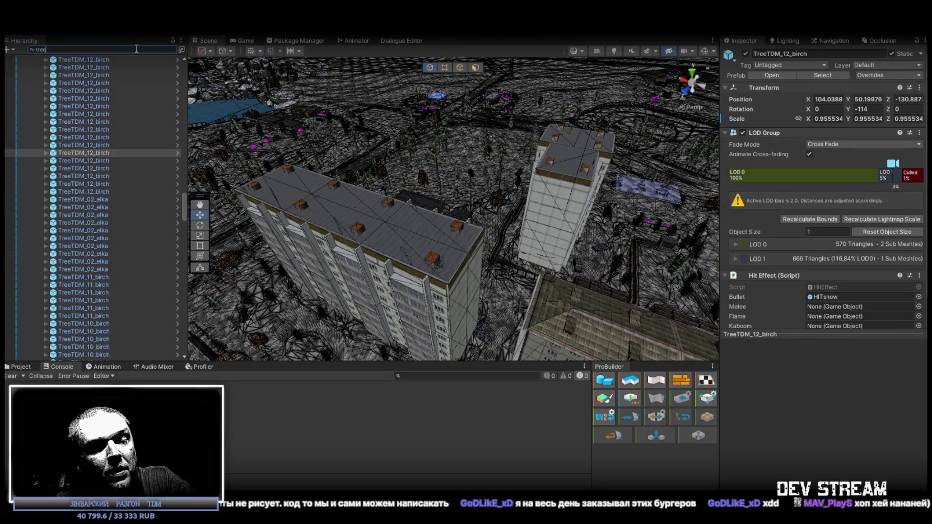
text(tdm)
scroll(109, 144, up, 10)
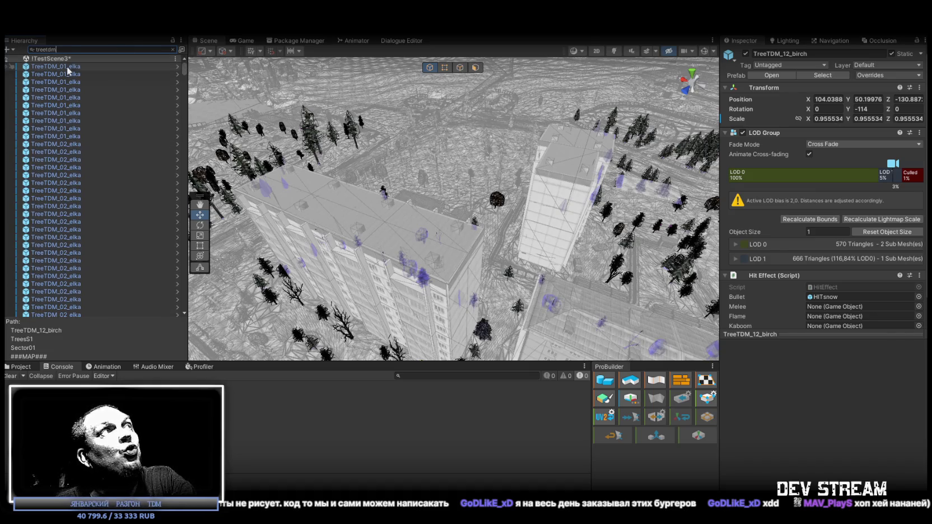
click(67, 66)
scroll(133, 171, down, 5)
drag(186, 85, 195, 311)
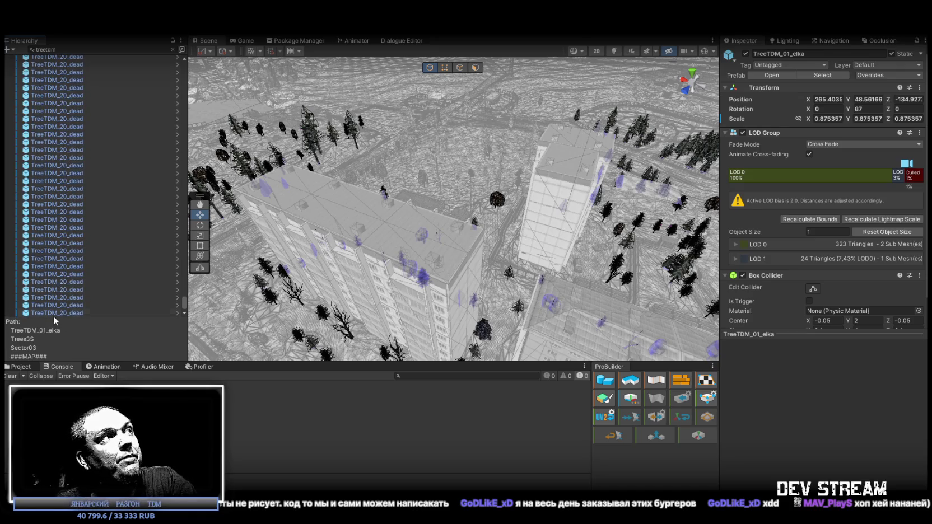
shift+click(53, 313)
Step: Fly the Scene camera past the apartment blocks to the tree slope, then clear the treetdm Hierarchy filter
mouse_move(400, 188)
mouse_down()
mouse_move(931, 196)
mouse_move(120, 166)
mouse_move(171, 160)
mouse_move(214, 181)
mouse_up()
key(w)
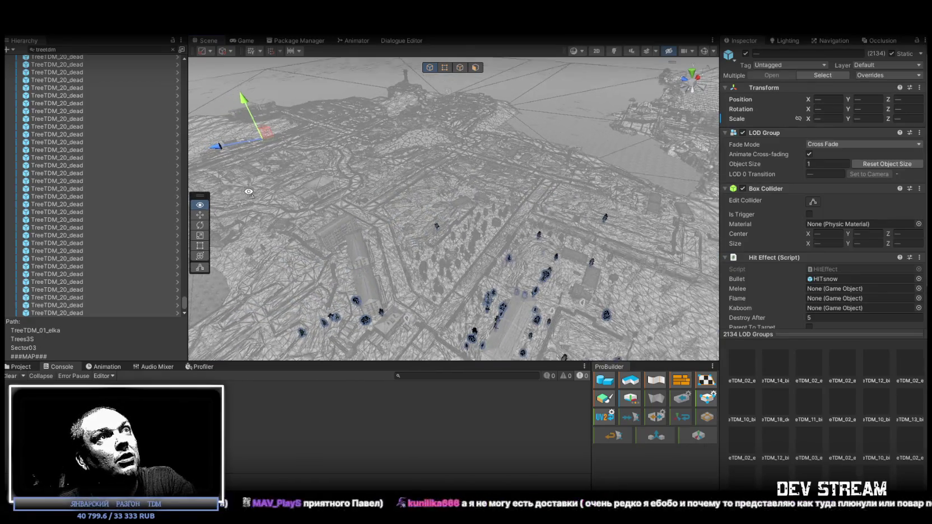
key(w)
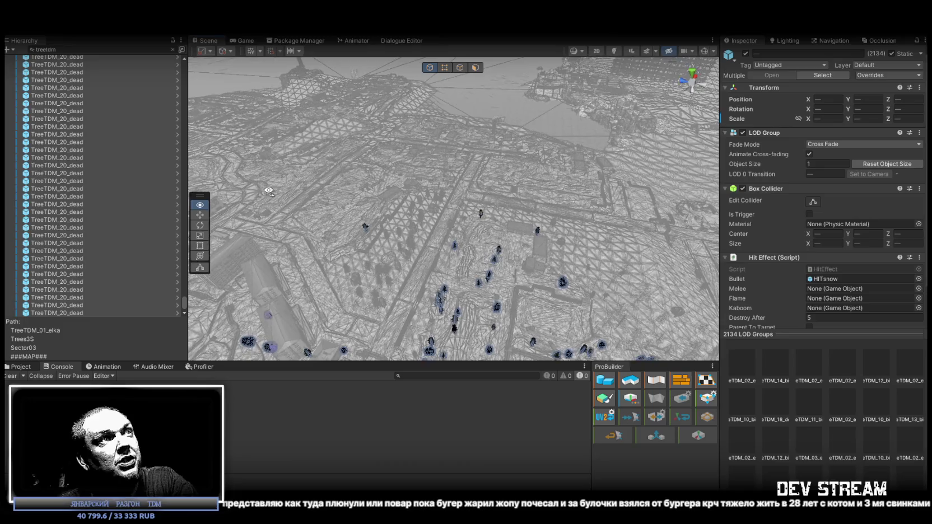
key(w)
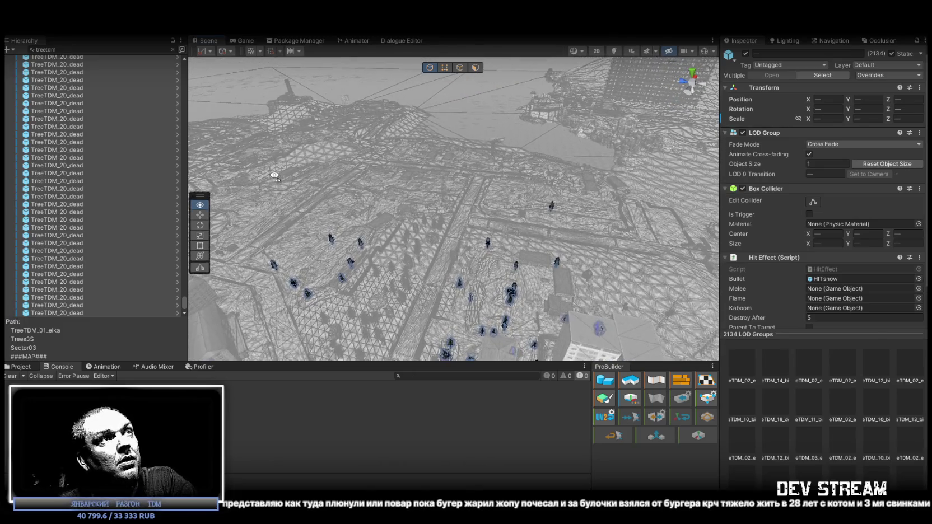
key(w)
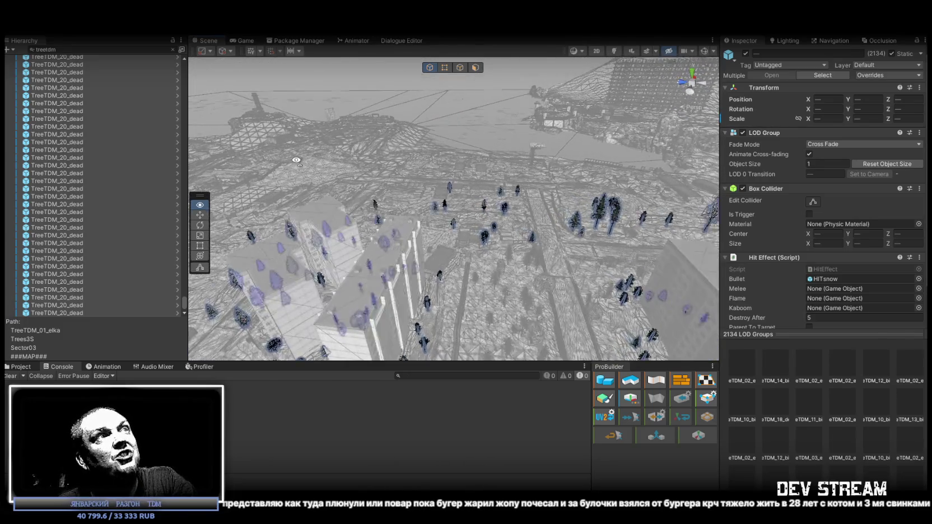
key(w)
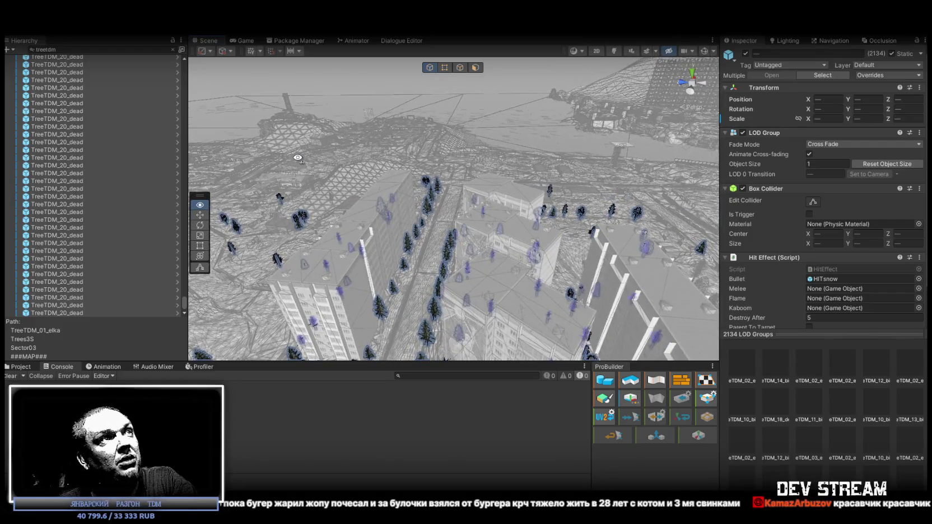
key(w)
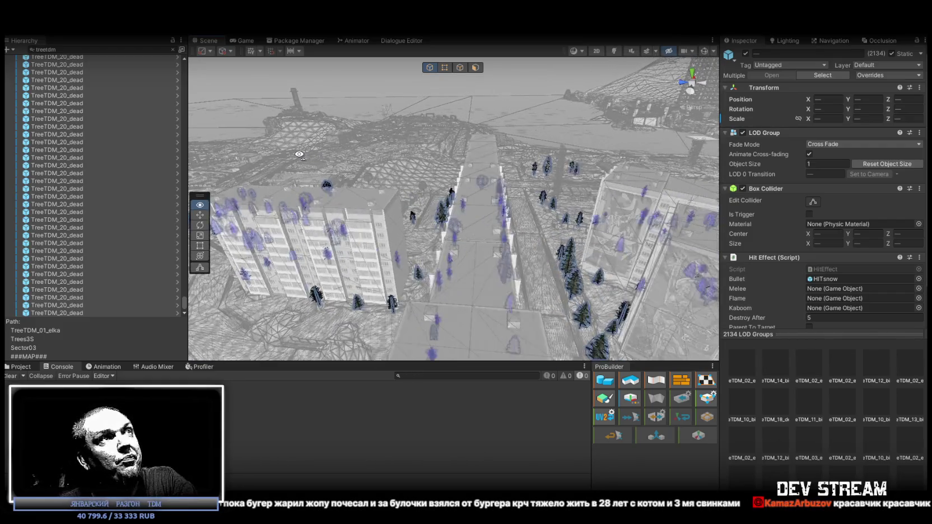
key(w)
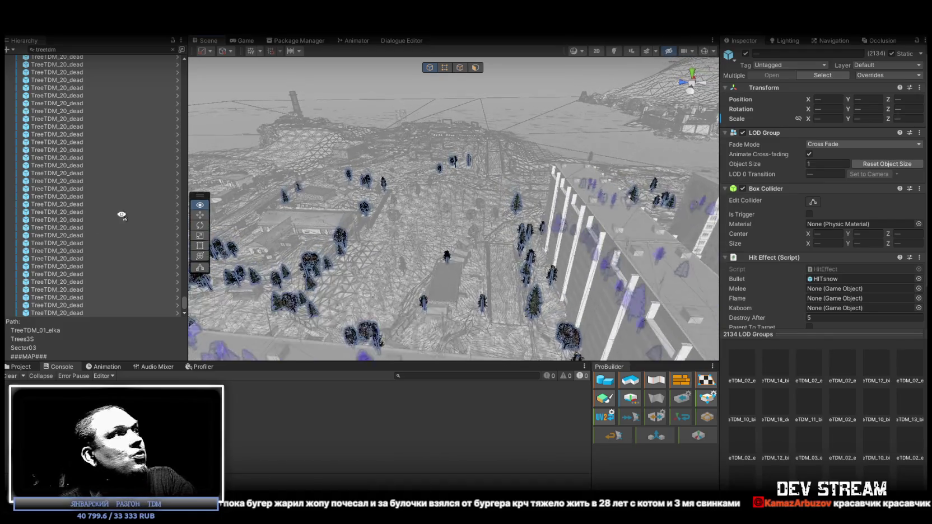
key(w)
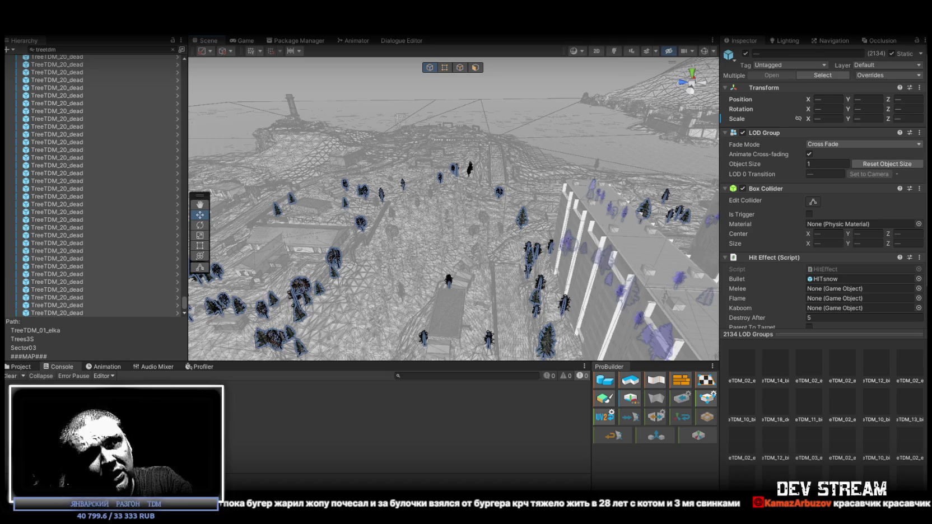
click(172, 50)
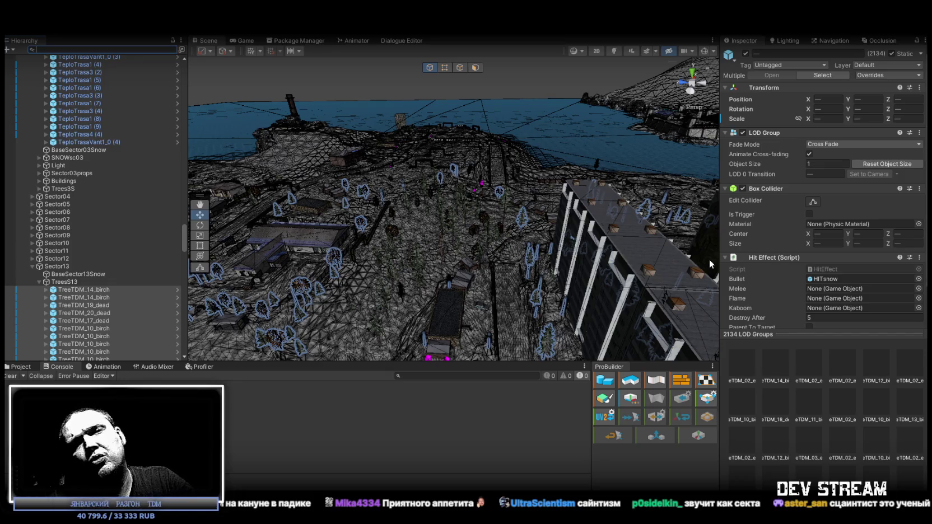
Step: Orbit and zoom the Scene view in close to the apartment blocks
drag(709, 260, 627, 224)
scroll(80, 258, down, 10)
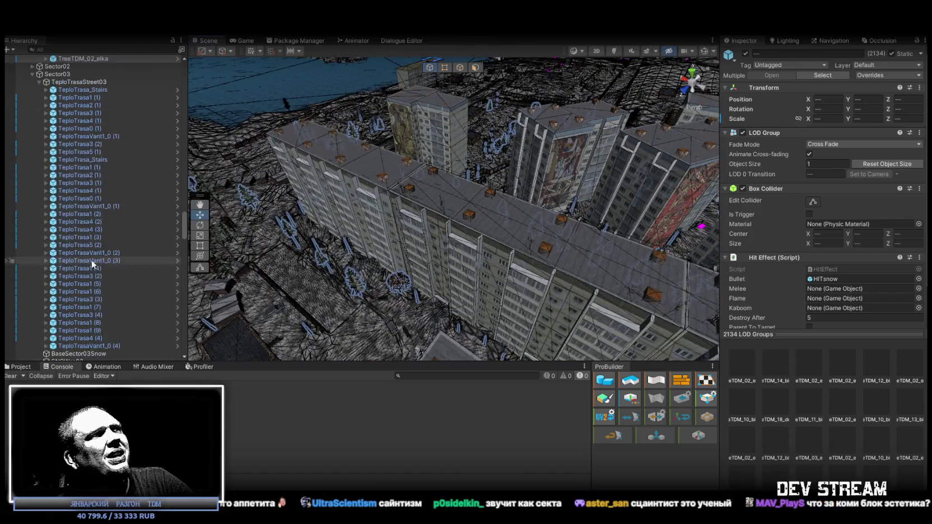
drag(184, 192, 189, 57)
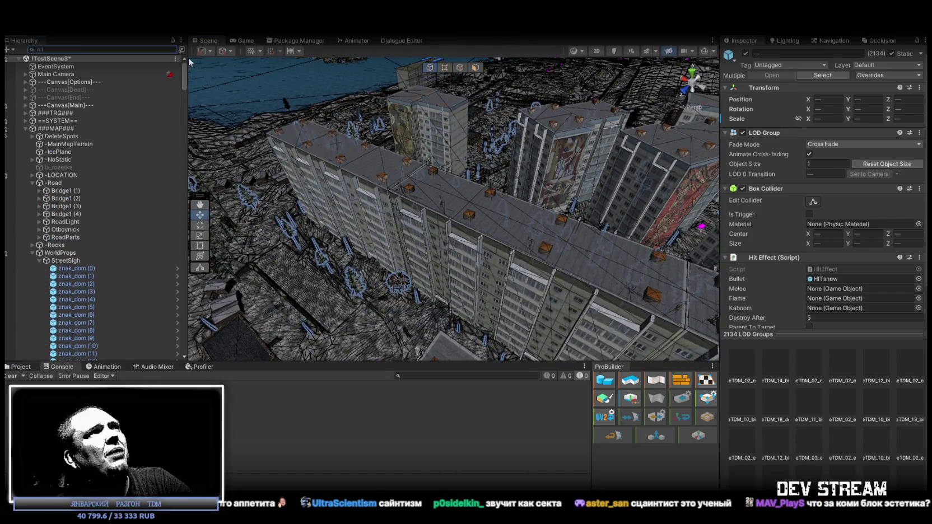
Step: Collapse ###MAP###, deselect all 2134 tree LOD objects, and switch to the Restaurats store page
click(25, 129)
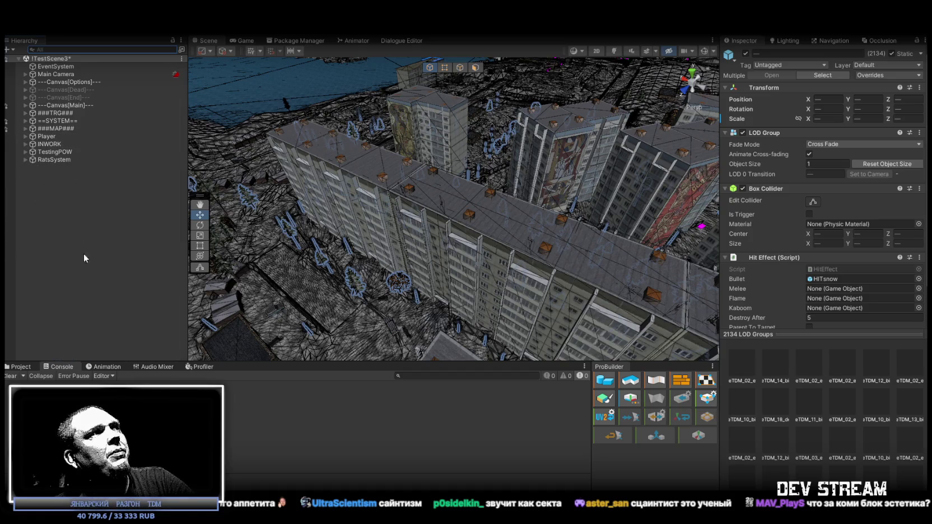
click(88, 275)
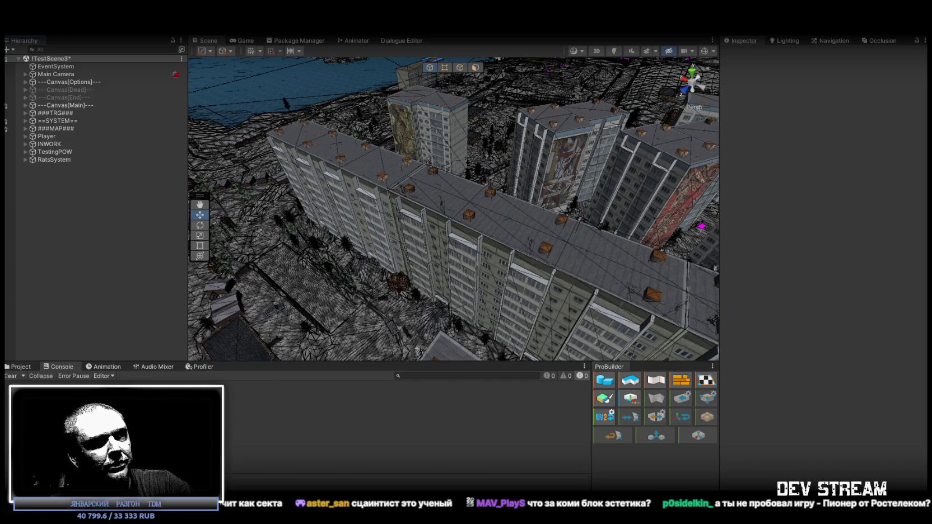
click(337, 441)
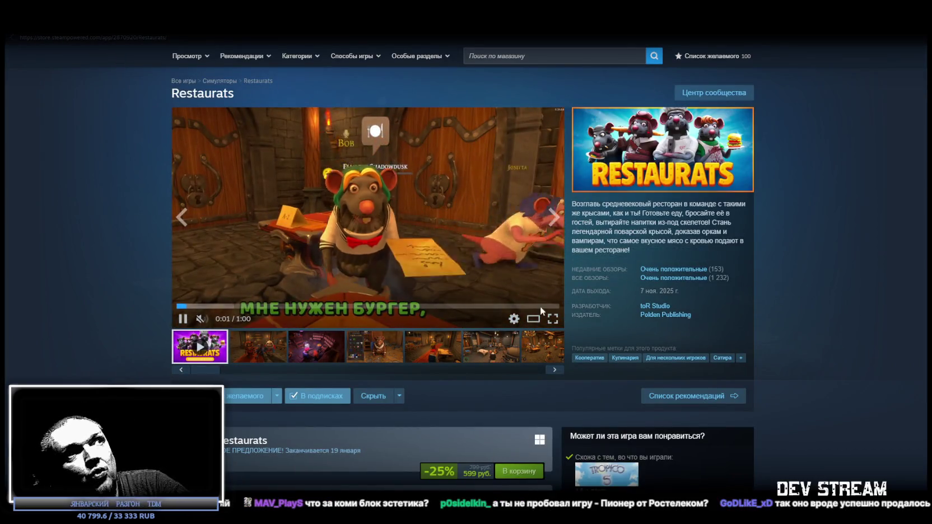
Step: Watch the Restaurats trailer and scroll its store page, then go to the community hub
mouse_move(717, 277)
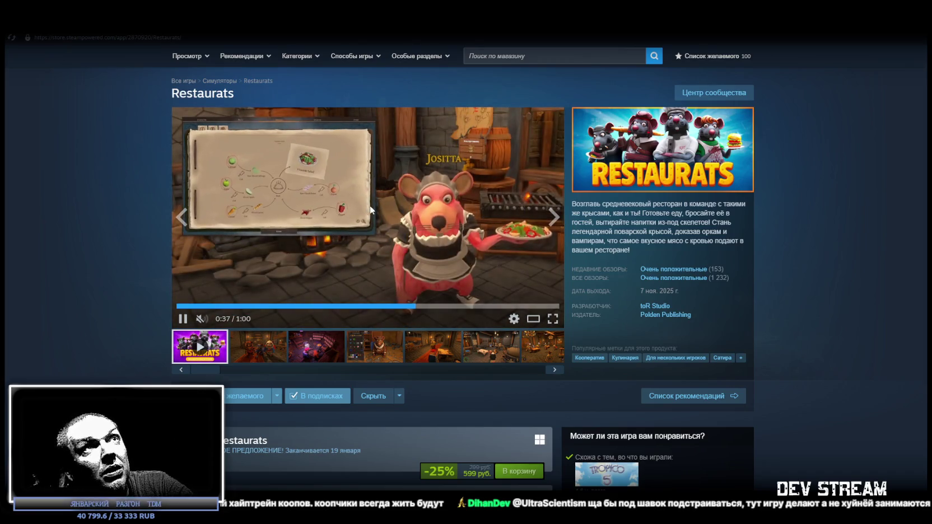
scroll(706, 384, down, 4)
scroll(684, 260, up, 4)
scroll(704, 286, down, 3)
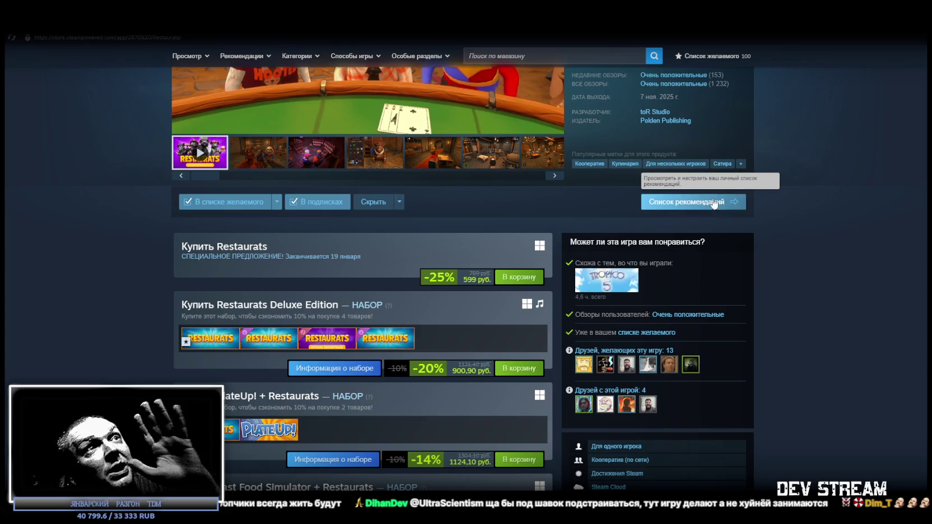
scroll(734, 241, up, 3)
click(712, 93)
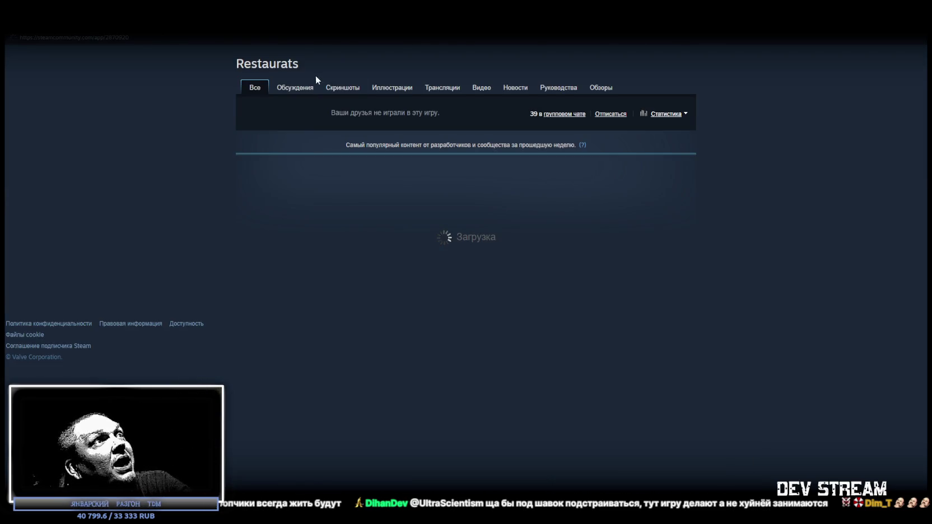
Step: Browse the Restaurats general discussions forum, then go to the Steam game Library
click(297, 87)
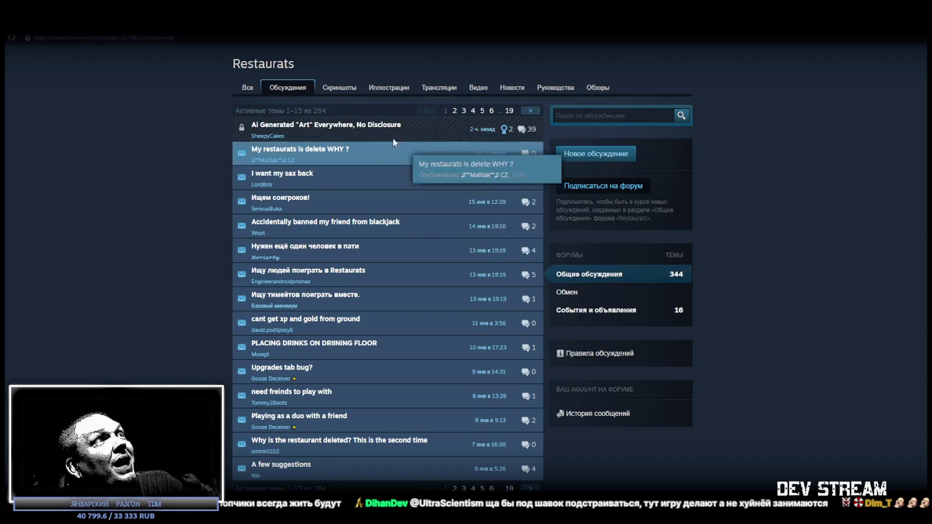
mouse_move(438, 137)
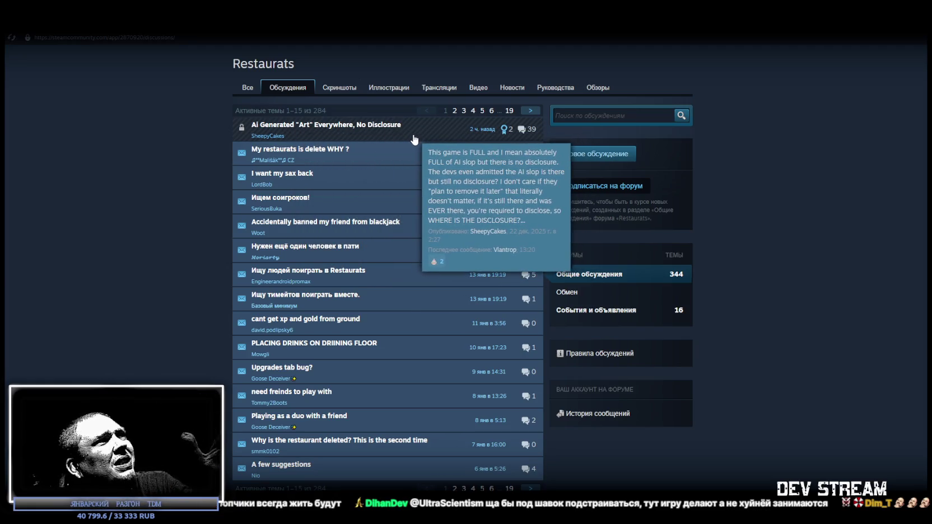
mouse_move(416, 191)
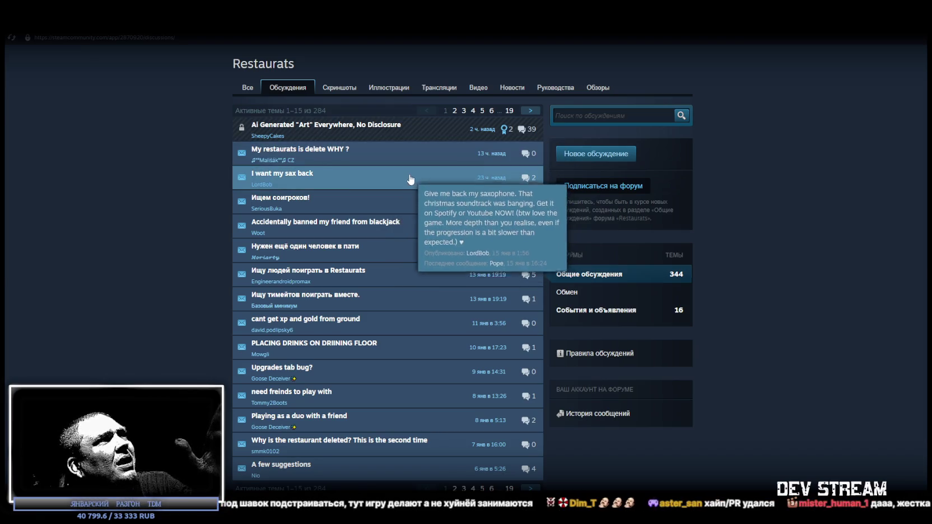
scroll(402, 211, down, 3)
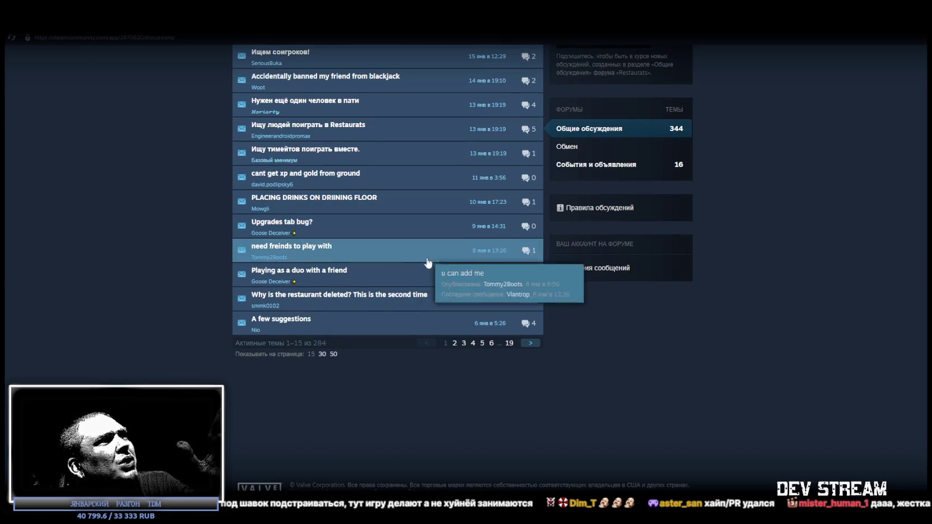
scroll(348, 367, up, 1)
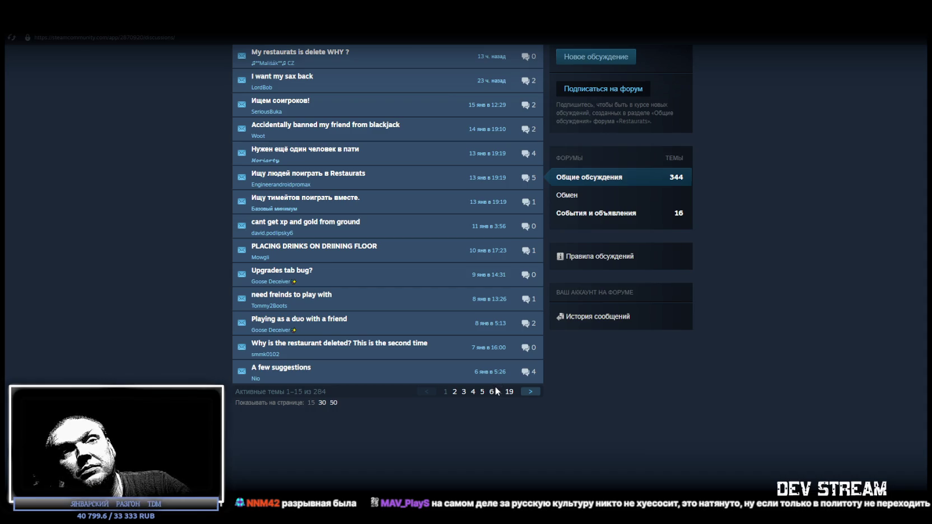
click(118, 22)
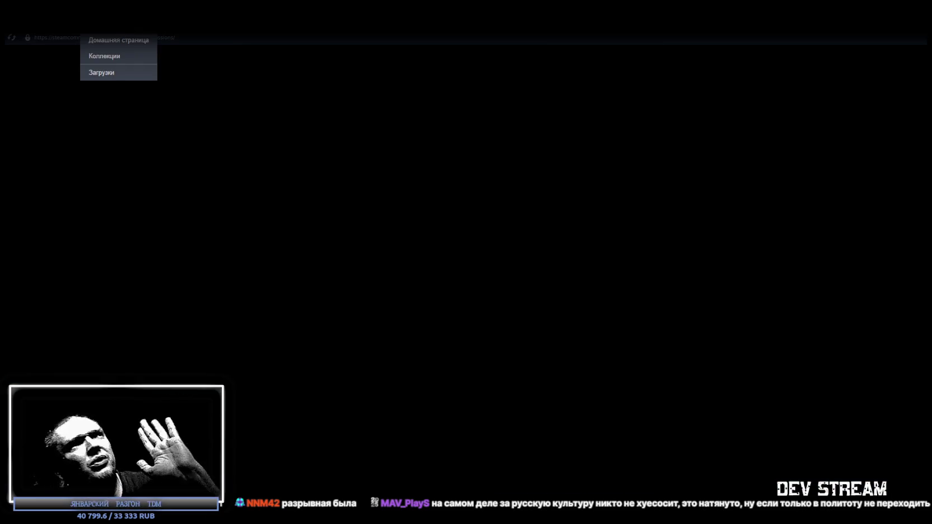
Step: Return to Unity and swing the Scene view to a new viewpoint over TestScene3's town
key(alt+Tab)
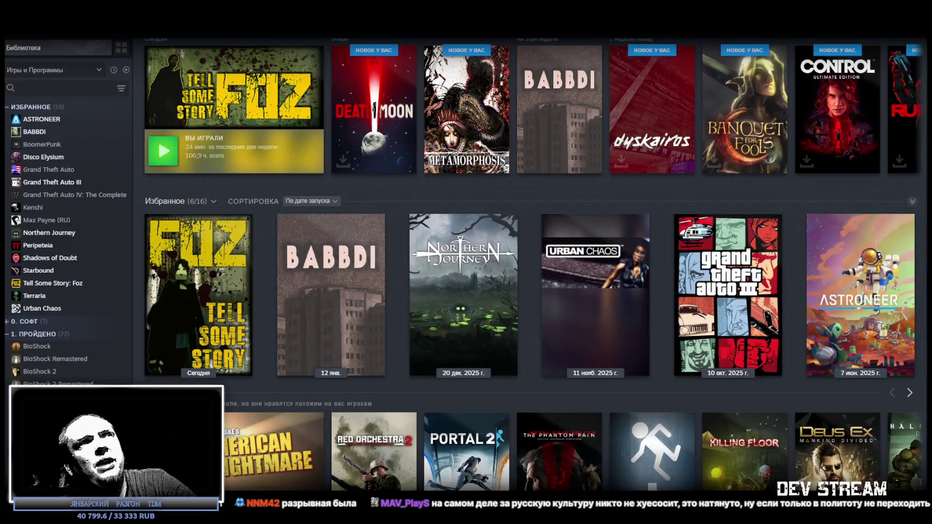
mouse_move(478, 250)
mouse_down()
mouse_move(726, 190)
mouse_move(672, 156)
mouse_move(586, 130)
mouse_up()
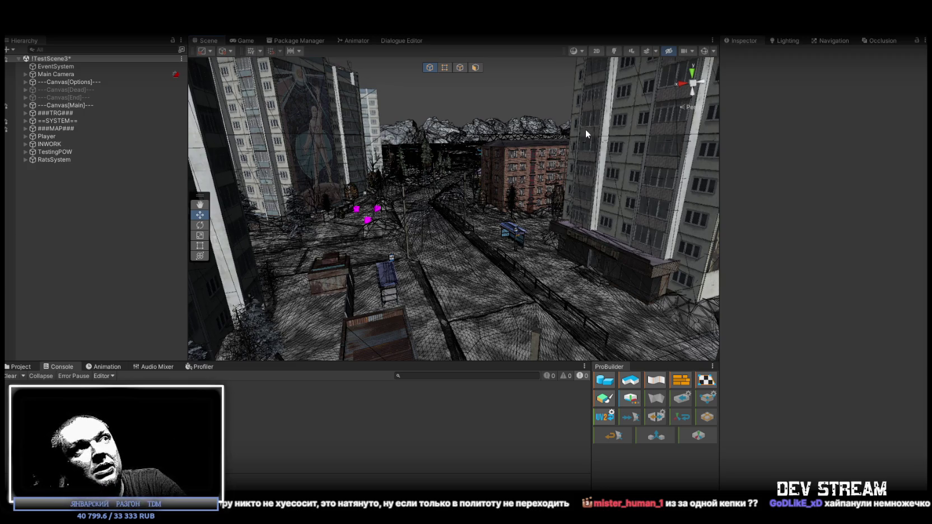
Step: Orbit the Scene view across the town buildings, then start Play mode with Ctrl+P
drag(586, 129, 464, 226)
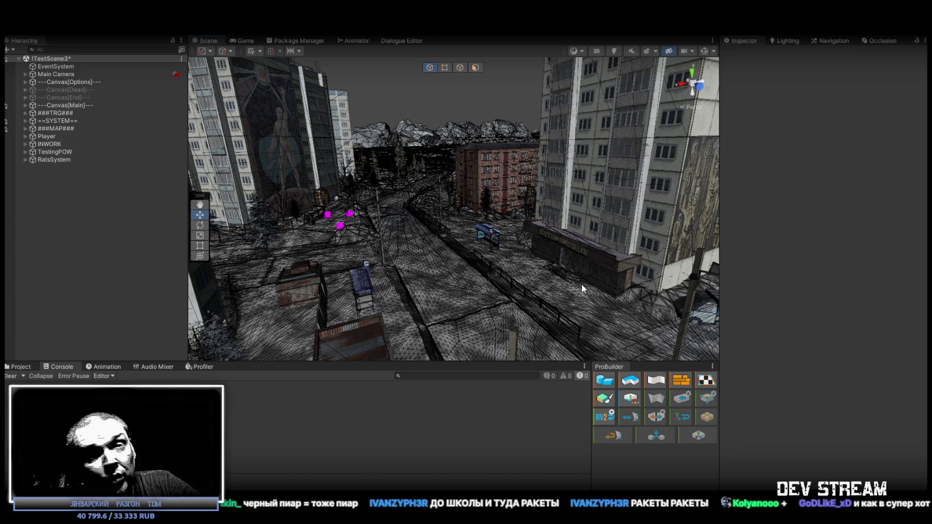
key(ctrl+p)
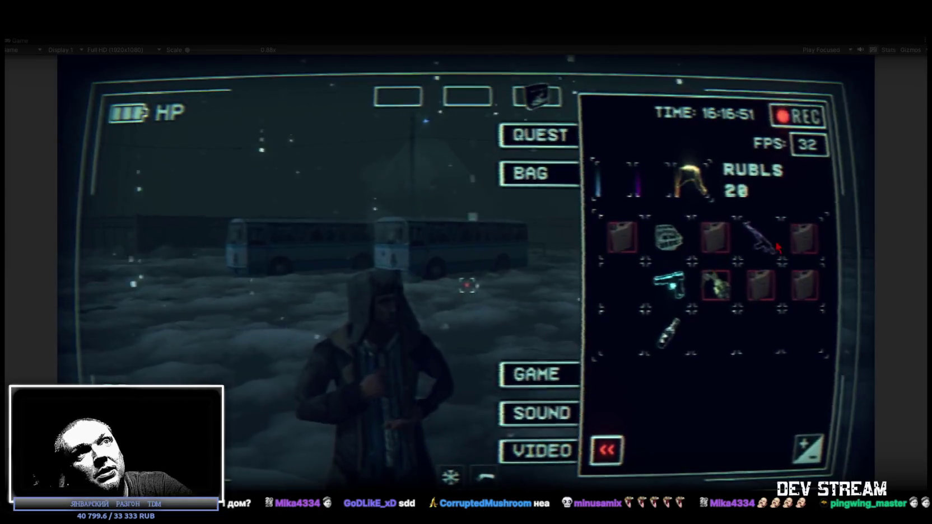
Step: Equip the rifle, helmet, pistol and flashlight from the inventory, then close it
click(778, 248)
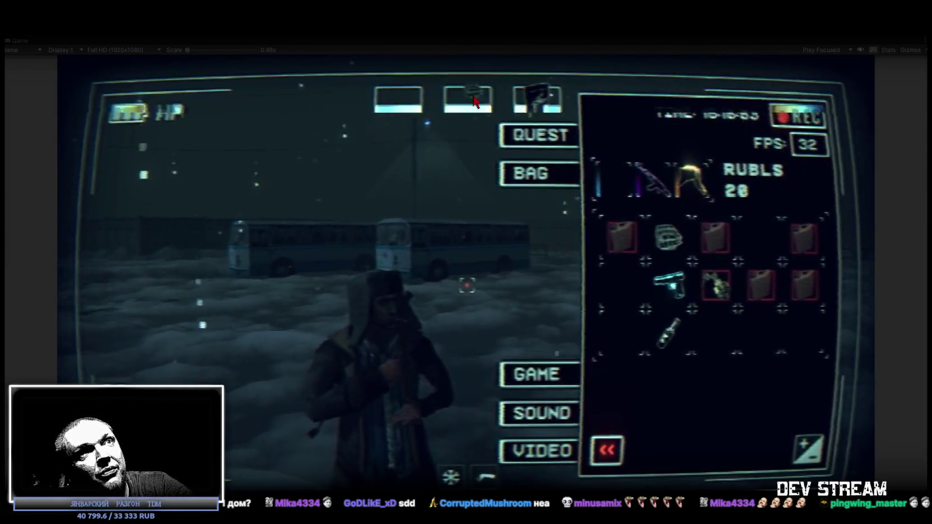
click(668, 237)
click(669, 286)
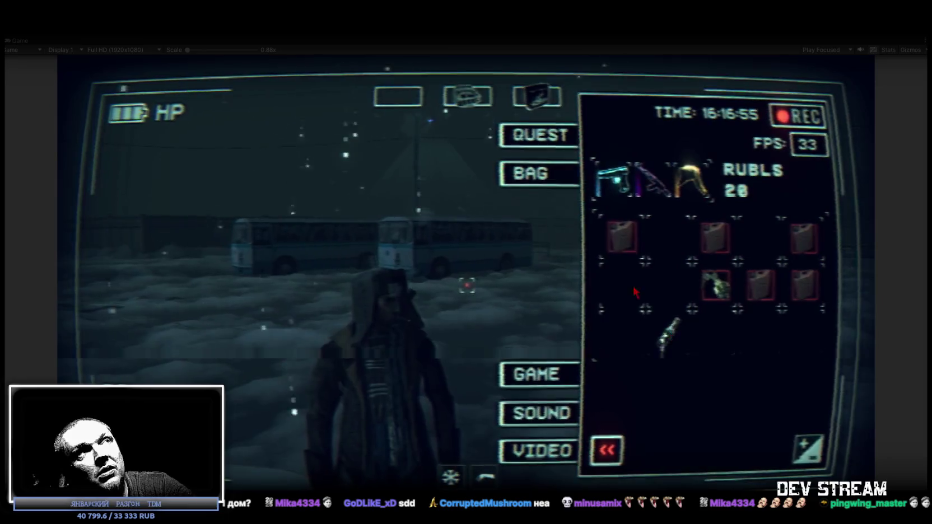
click(668, 335)
key(Tab)
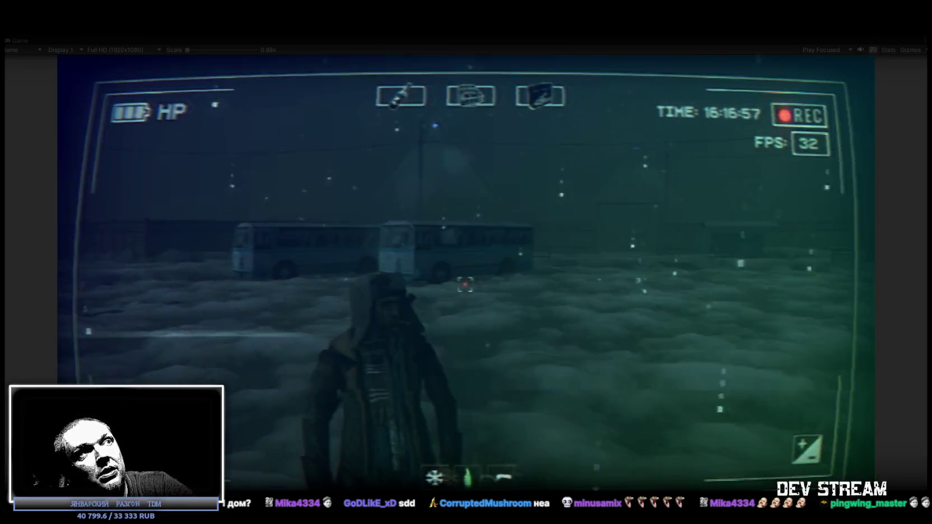
Step: Walk the character past the bus shelter and across the snowy street to the fence
key(w)
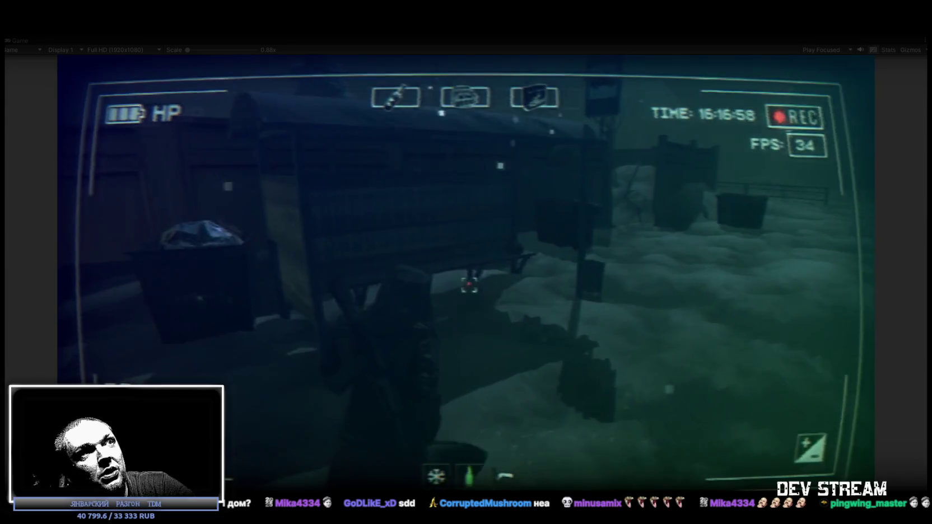
key(w)
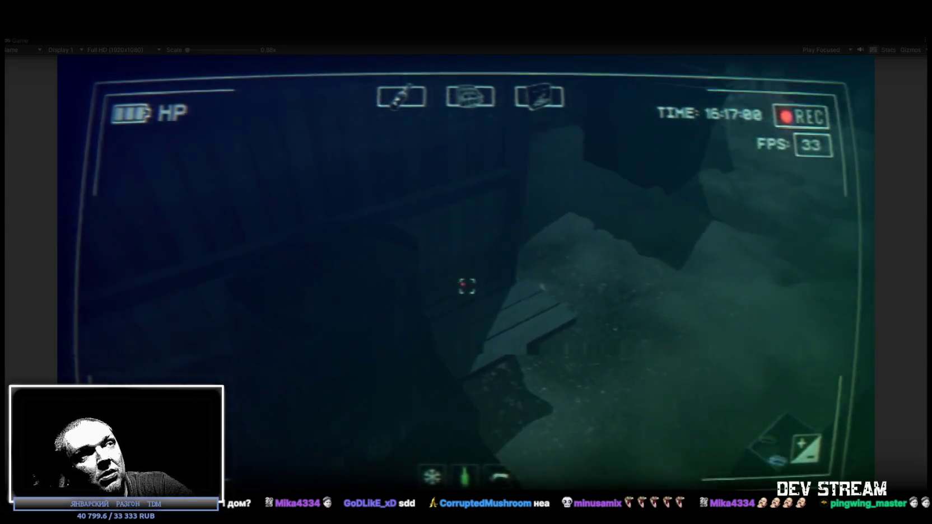
key(w)
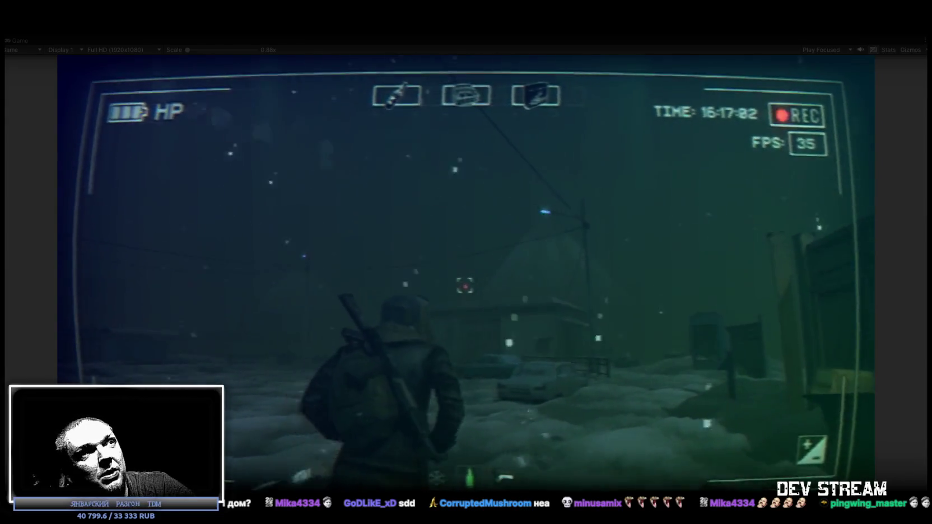
key(w)
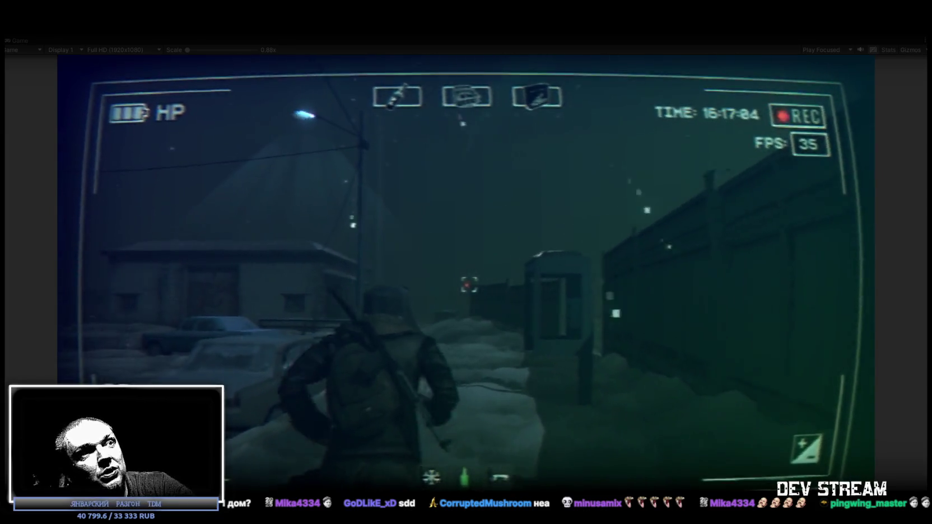
key(w)
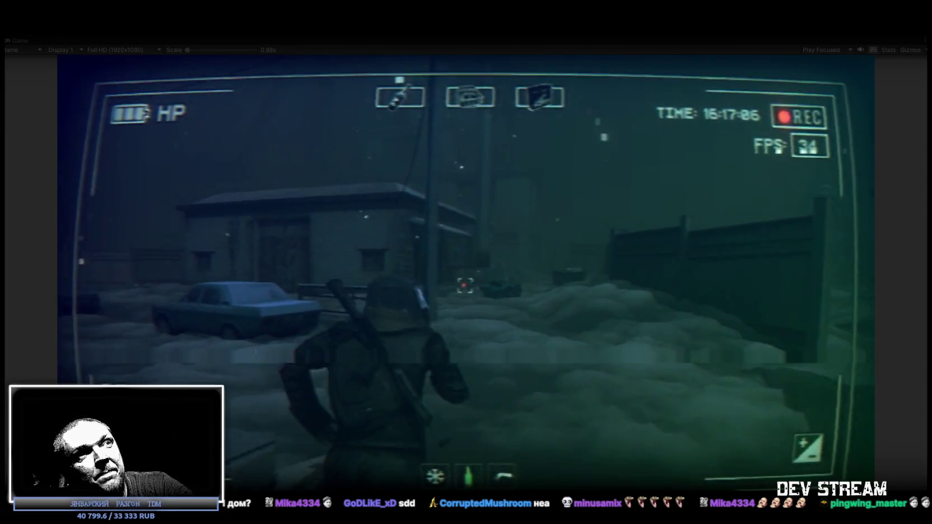
key(w)
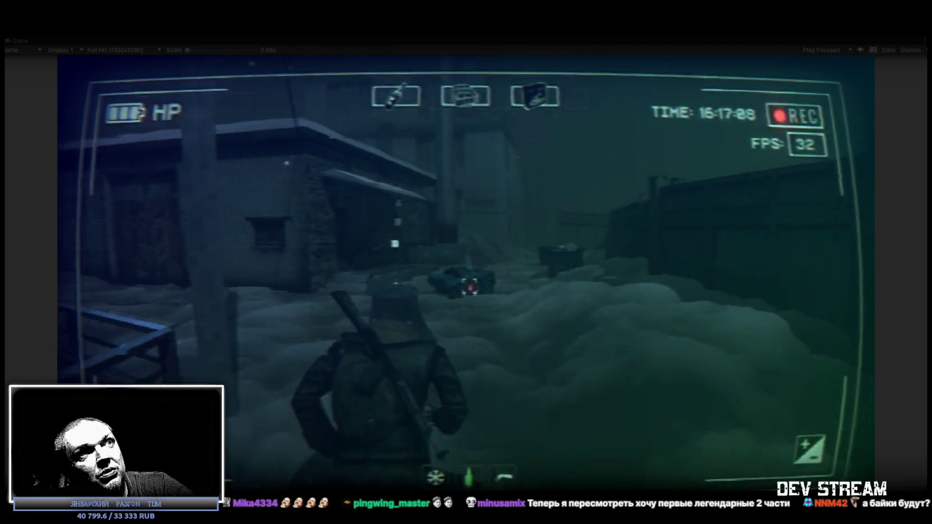
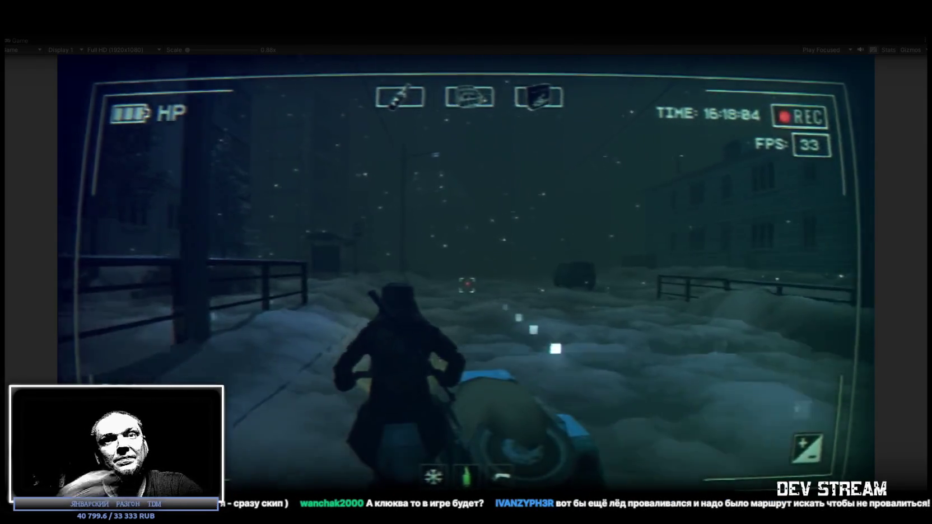
Step: Stop the running game so the editor returns to the Scene view of TestScene3
key(Tab)
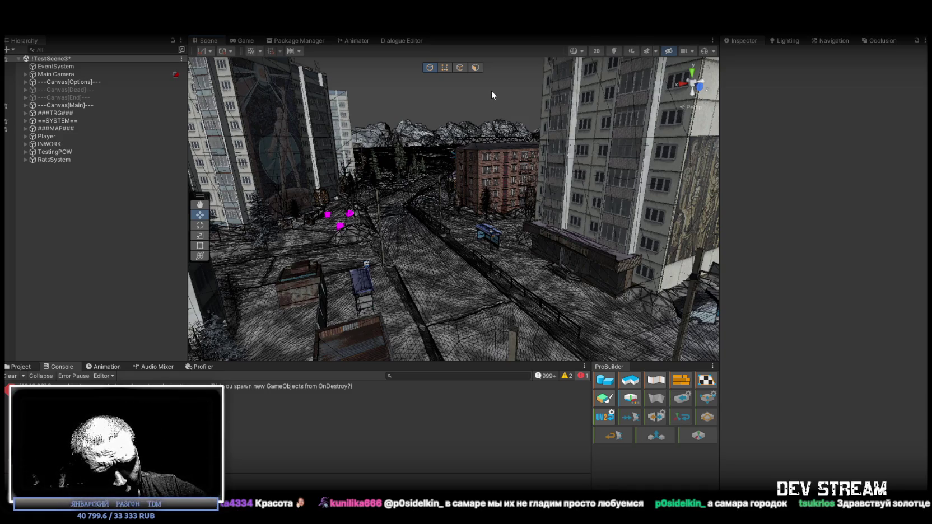
Step: Orbit the town and select the scaffolding to expand the Hierarchy, then clear the selection
mouse_move(484, 178)
mouse_down()
mouse_move(482, 170)
mouse_move(519, 166)
mouse_move(394, 164)
mouse_move(229, 143)
mouse_move(312, 122)
mouse_move(503, 138)
mouse_move(501, 162)
mouse_move(548, 213)
mouse_move(474, 158)
mouse_move(527, 173)
mouse_move(516, 154)
mouse_move(523, 117)
mouse_move(487, 146)
mouse_move(531, 150)
mouse_move(539, 189)
mouse_move(526, 118)
mouse_move(525, 129)
mouse_move(769, 171)
mouse_move(909, 212)
mouse_move(17, 205)
mouse_move(7, 170)
mouse_up()
click(495, 202)
click(523, 122)
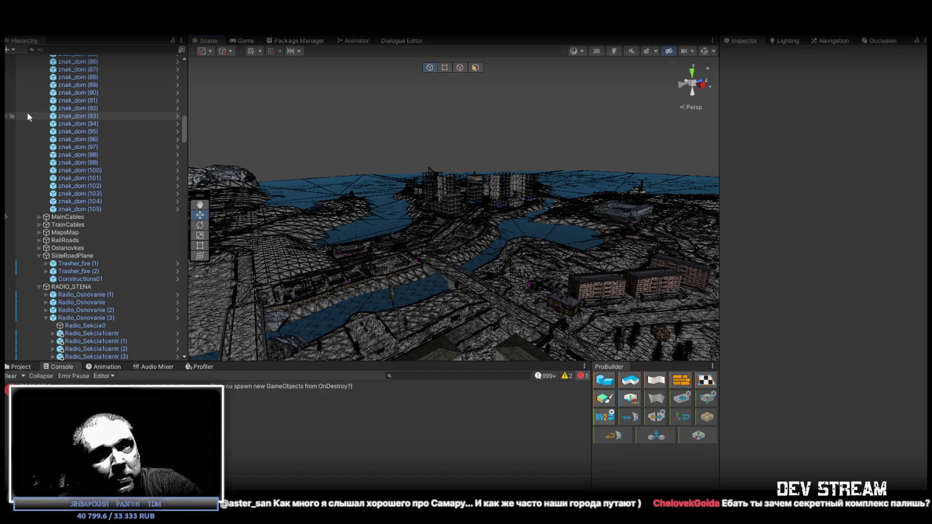
mouse_move(479, 196)
mouse_down()
mouse_move(512, 191)
mouse_move(442, 159)
mouse_move(435, 244)
mouse_move(273, 162)
mouse_move(688, 166)
mouse_move(563, 274)
mouse_move(349, 260)
mouse_move(620, 264)
mouse_move(681, 279)
mouse_move(717, 254)
mouse_move(728, 261)
mouse_move(687, 264)
mouse_move(662, 204)
mouse_move(181, 236)
mouse_move(469, 320)
mouse_move(594, 317)
mouse_up()
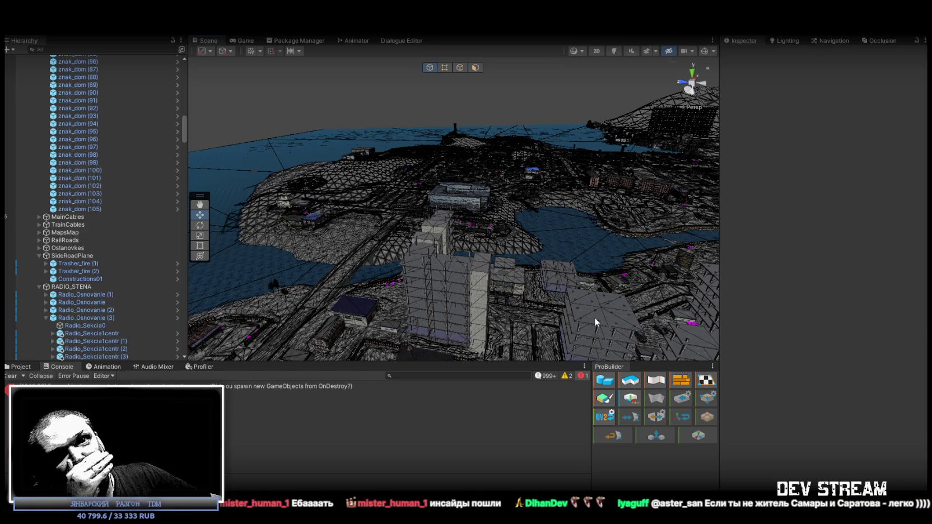
mouse_move(450, 306)
mouse_down()
mouse_move(574, 242)
mouse_move(652, 232)
mouse_move(664, 218)
mouse_up()
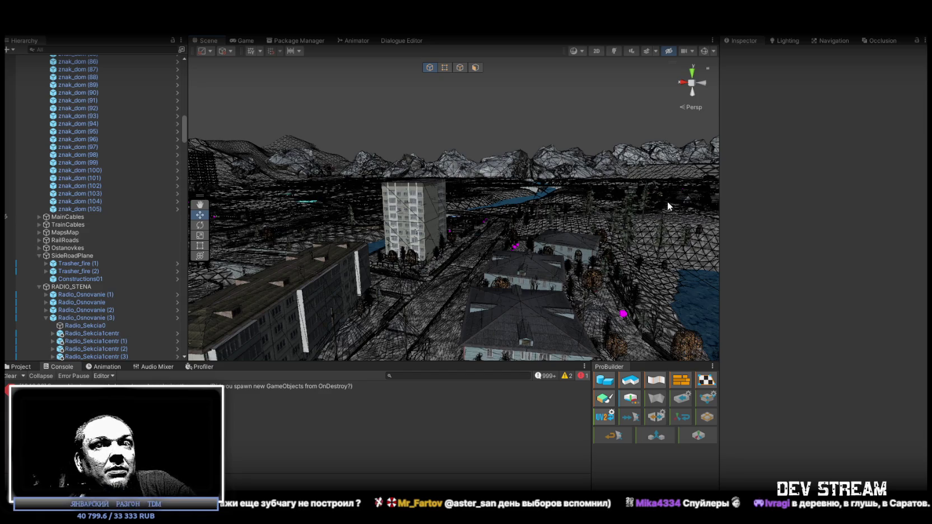
mouse_move(505, 222)
mouse_down()
mouse_move(624, 202)
mouse_move(670, 239)
mouse_move(693, 244)
mouse_move(433, 229)
mouse_move(339, 239)
mouse_move(587, 61)
mouse_up()
Step: Switch the Scene view to plain Shaded mode and maximize it
click(577, 51)
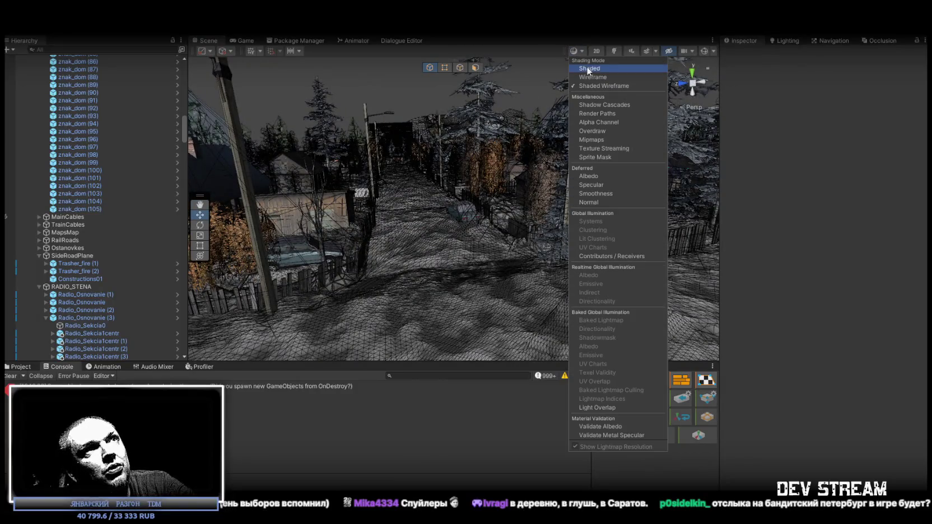
click(605, 68)
mouse_move(314, 191)
mouse_down()
mouse_move(294, 195)
mouse_move(317, 183)
mouse_up()
double_click(206, 43)
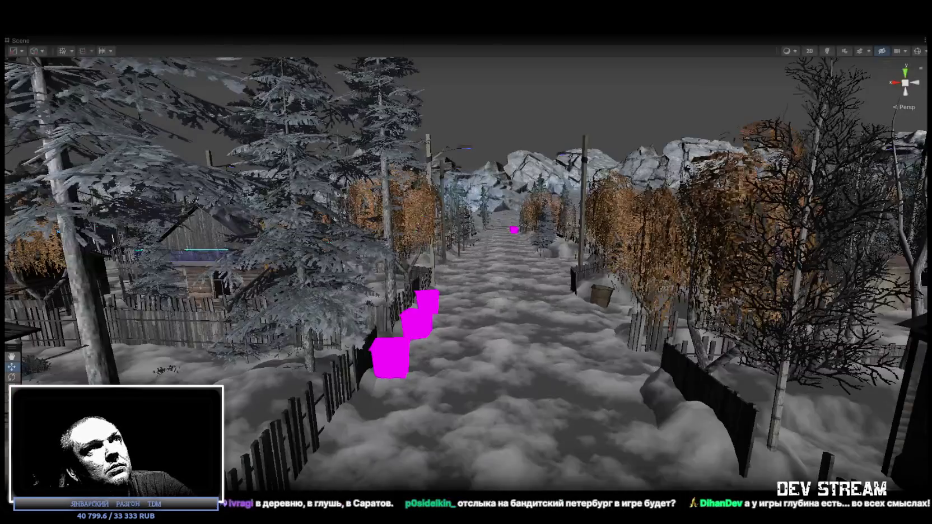
Step: Turn scene lighting and effects on to look around the village, then turn lighting off
click(827, 51)
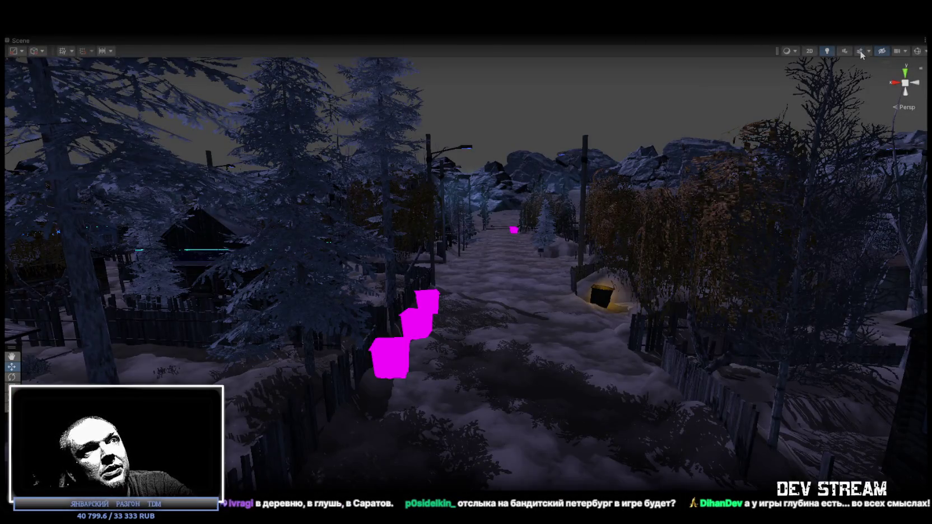
click(860, 51)
mouse_move(629, 141)
mouse_down()
mouse_move(547, 180)
mouse_move(358, 166)
mouse_move(177, 200)
mouse_move(884, 242)
mouse_up()
mouse_move(396, 244)
mouse_down()
mouse_move(297, 198)
mouse_move(345, 186)
mouse_move(426, 202)
mouse_move(476, 189)
mouse_move(469, 181)
mouse_move(483, 171)
mouse_move(483, 198)
mouse_move(514, 198)
mouse_move(399, 184)
mouse_move(133, 183)
mouse_move(842, 208)
mouse_move(862, 215)
mouse_move(878, 239)
mouse_up()
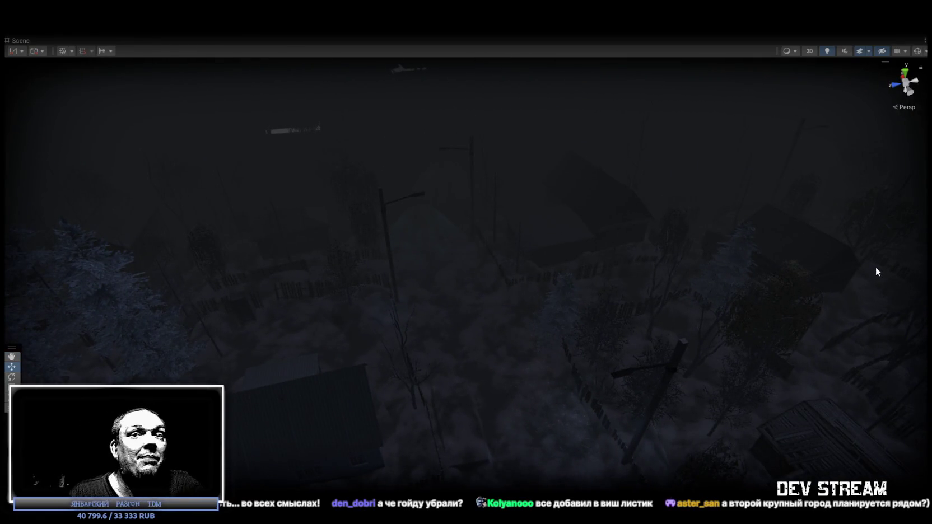
click(826, 53)
drag(505, 236, 513, 262)
Step: Switch the Scene view to Shaded Wireframe and orbit over the town toward the lake
click(790, 51)
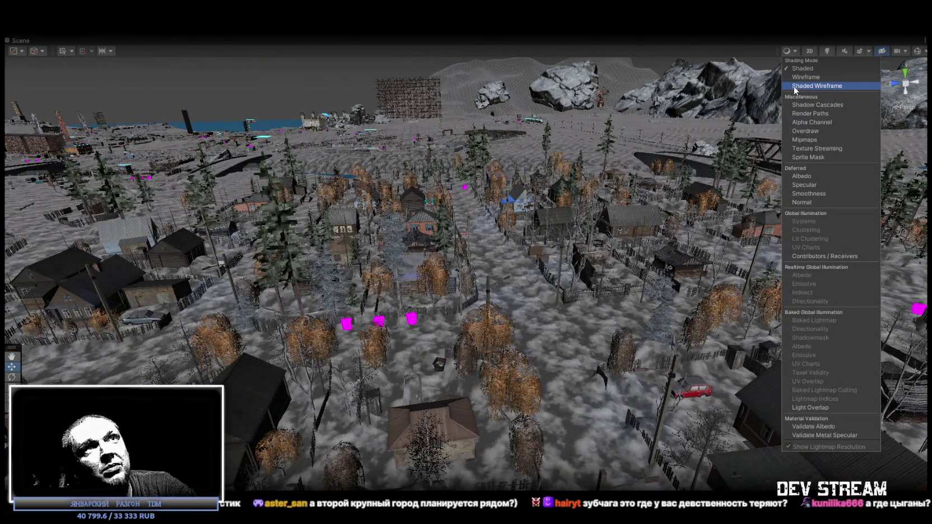
click(795, 87)
mouse_move(433, 235)
mouse_down()
mouse_move(431, 245)
mouse_move(422, 235)
mouse_move(505, 247)
mouse_up()
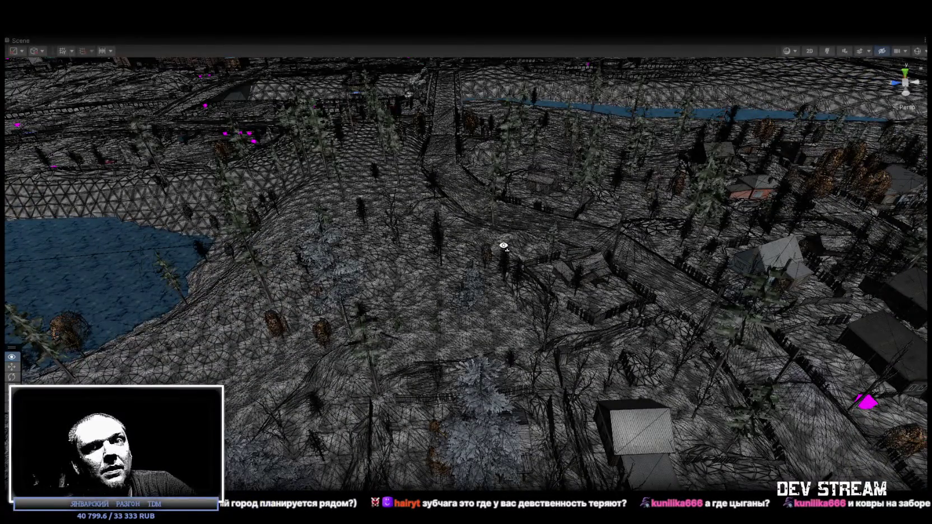
drag(504, 245, 525, 246)
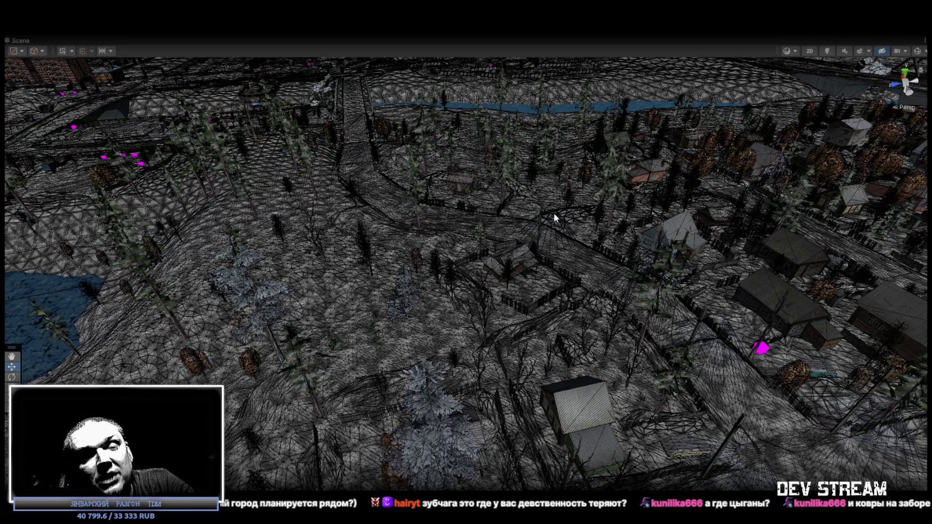
mouse_move(571, 218)
mouse_down()
mouse_move(481, 212)
mouse_move(448, 207)
mouse_move(489, 206)
mouse_move(424, 197)
mouse_move(387, 208)
mouse_move(529, 217)
mouse_move(533, 208)
mouse_move(535, 220)
mouse_up()
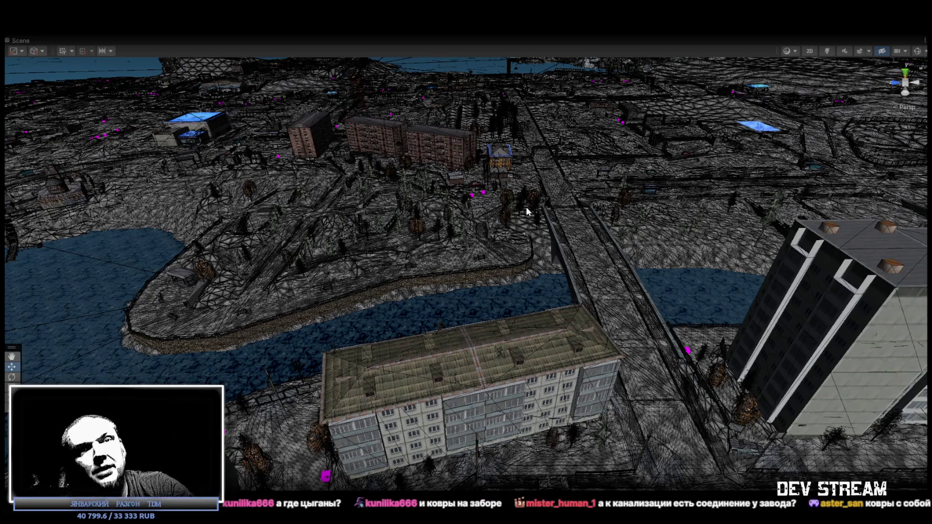
mouse_move(532, 208)
mouse_down()
mouse_move(423, 306)
mouse_move(428, 293)
mouse_move(474, 297)
mouse_move(476, 265)
mouse_move(400, 314)
mouse_move(495, 288)
mouse_move(452, 288)
mouse_up()
click(452, 289)
mouse_move(550, 207)
mouse_down()
mouse_move(523, 286)
mouse_move(448, 235)
mouse_move(497, 222)
mouse_move(487, 273)
mouse_move(431, 298)
mouse_up()
click(522, 289)
click(500, 229)
click(432, 298)
click(453, 295)
key(f)
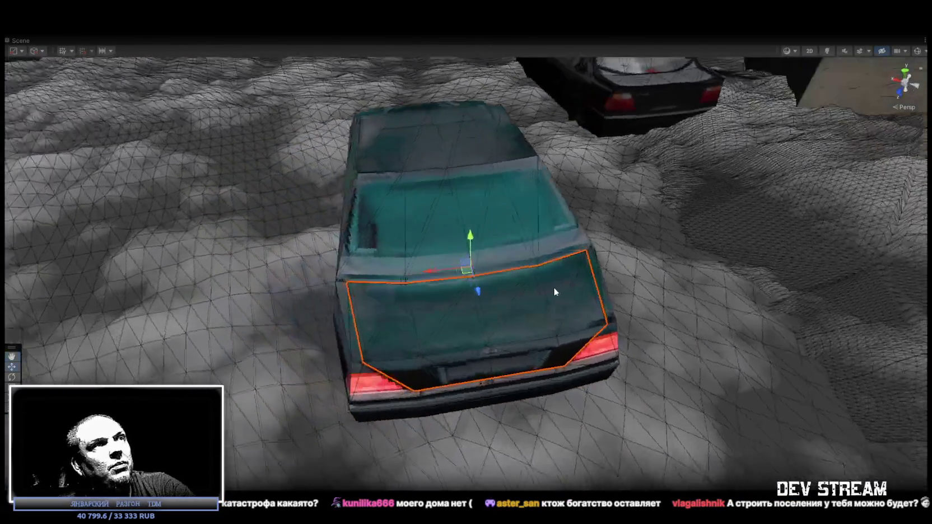
key(e)
mouse_move(481, 249)
mouse_down()
mouse_move(491, 181)
mouse_move(566, 328)
mouse_move(576, 309)
mouse_up()
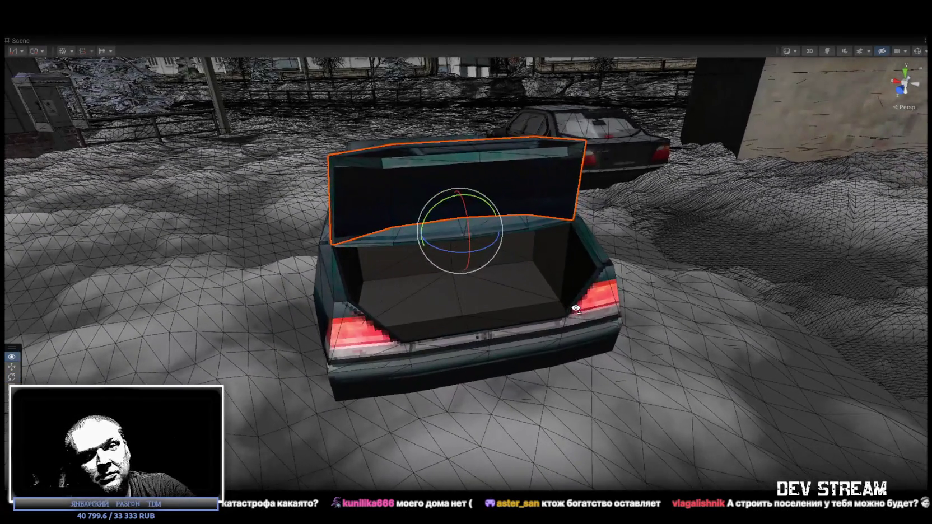
key(ctrl+z)
key(ctrl+z)
key(f)
mouse_move(507, 287)
mouse_down()
mouse_move(790, 295)
mouse_move(562, 297)
mouse_move(679, 294)
mouse_move(661, 294)
mouse_move(580, 345)
mouse_up()
scroll(580, 344, down, 5)
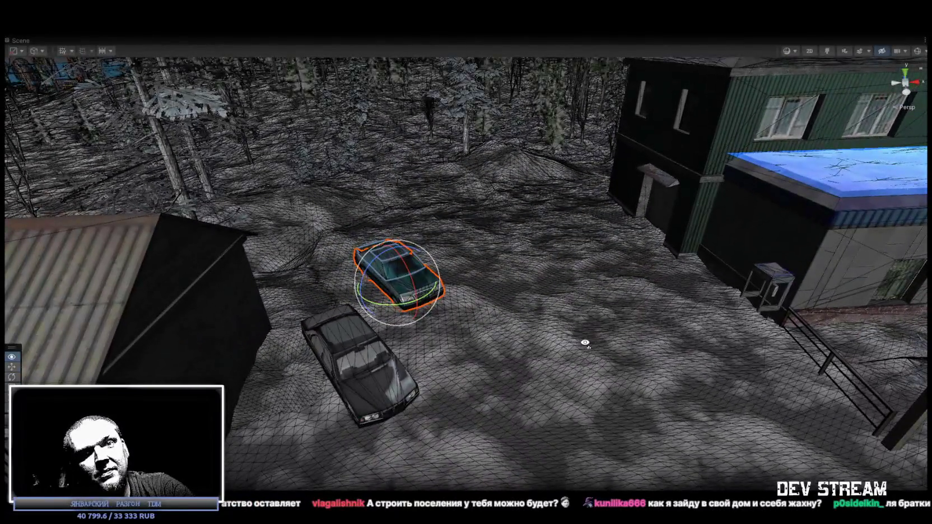
mouse_move(525, 337)
mouse_down()
mouse_move(443, 286)
mouse_move(783, 288)
mouse_move(379, 357)
mouse_move(143, 317)
mouse_move(178, 333)
mouse_up()
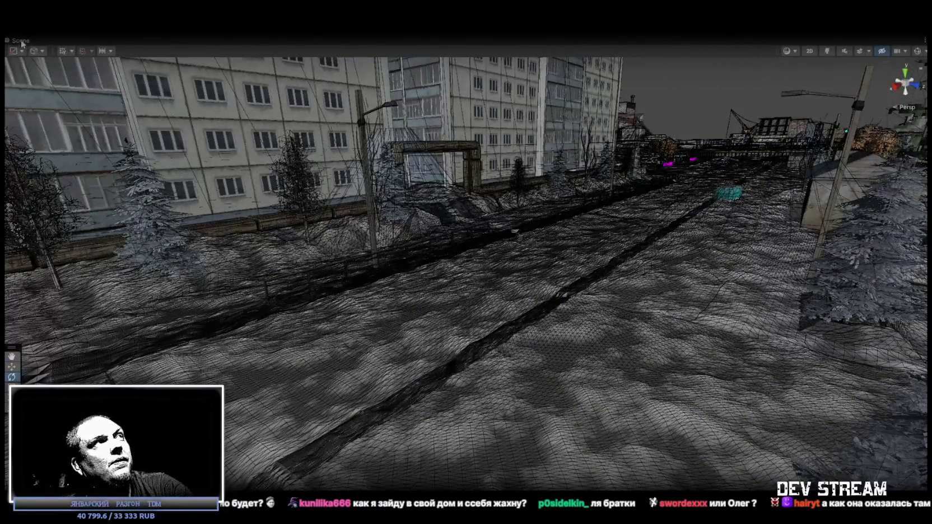
Step: Restore the editor layout, select sign znak_dom (105), and frame it from above the buildings
double_click(21, 41)
click(84, 209)
key(f)
scroll(389, 221, down, 5)
drag(389, 220, 286, 272)
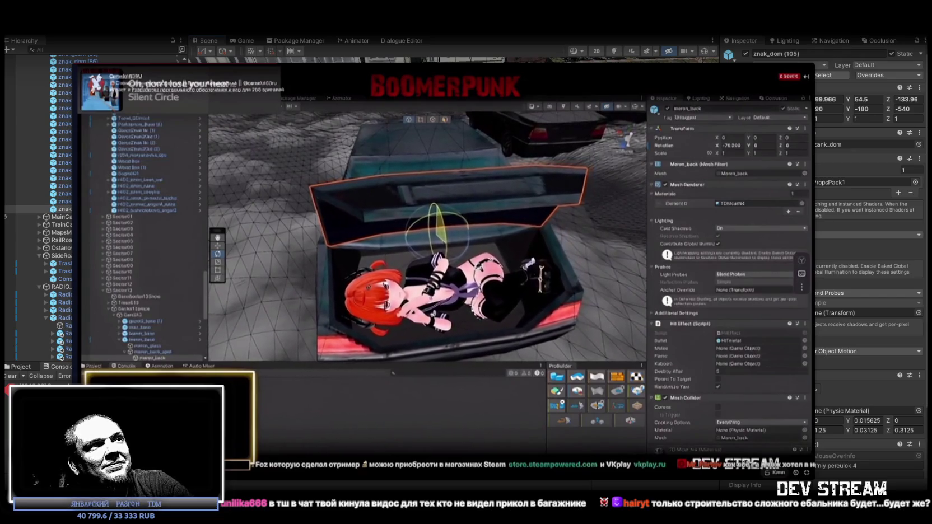
click(529, 268)
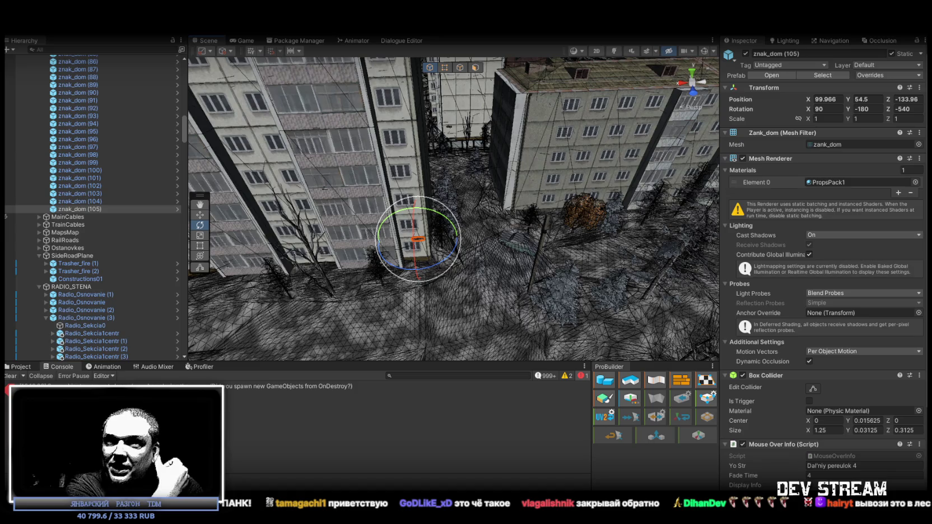
Step: Orbit down the street and reselect sign znak_dom (105) among the apartment blocks
mouse_move(477, 195)
mouse_down()
mouse_move(288, 180)
mouse_move(561, 201)
mouse_move(535, 194)
mouse_up()
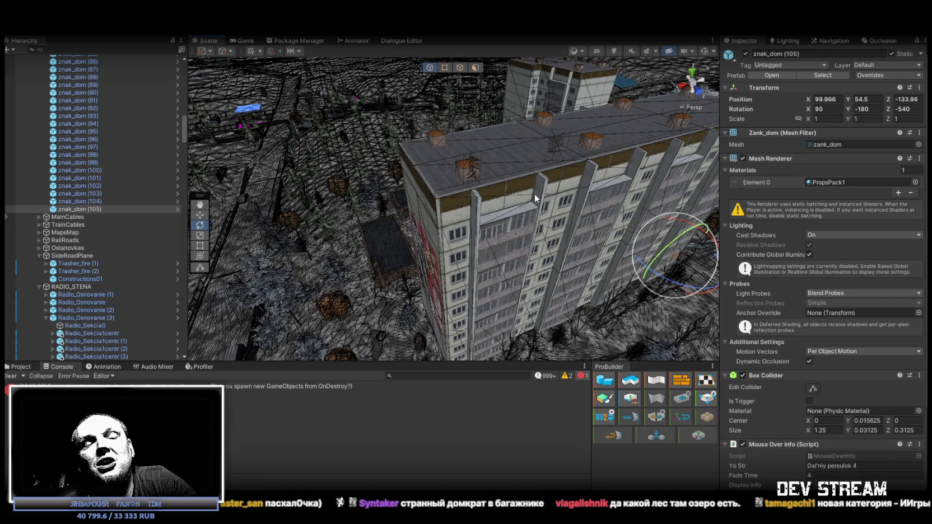
mouse_move(535, 194)
mouse_down()
mouse_move(244, 157)
mouse_move(577, 195)
mouse_up()
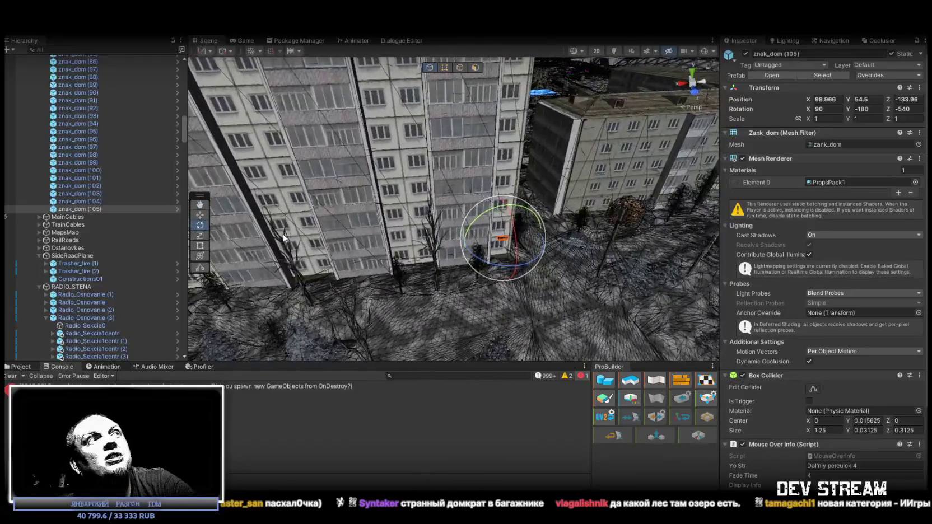
double_click(85, 208)
mouse_move(219, 197)
mouse_down()
mouse_move(632, 274)
mouse_move(354, 128)
mouse_move(364, 116)
mouse_move(370, 123)
mouse_up()
Step: Duplicate the sign as znak_dom (106) and move the copy to the low house's roof edge
key(ctrl+d)
key(w)
key(f)
mouse_move(148, 67)
mouse_down()
mouse_move(35, 100)
mouse_move(363, 140)
mouse_move(552, 194)
mouse_up()
mouse_move(552, 193)
mouse_down()
mouse_move(555, 120)
mouse_move(644, 150)
mouse_move(442, 116)
mouse_move(396, 159)
mouse_move(566, 222)
mouse_move(558, 187)
mouse_move(515, 144)
mouse_move(691, 131)
mouse_move(668, 131)
mouse_move(800, 180)
mouse_move(425, 167)
mouse_move(408, 116)
mouse_move(683, 124)
mouse_move(406, 89)
mouse_move(526, 131)
mouse_move(482, 202)
mouse_up()
Step: Set sign znak_dom (106)'s Z rotation to 4
key(e)
click(910, 110)
text(4)
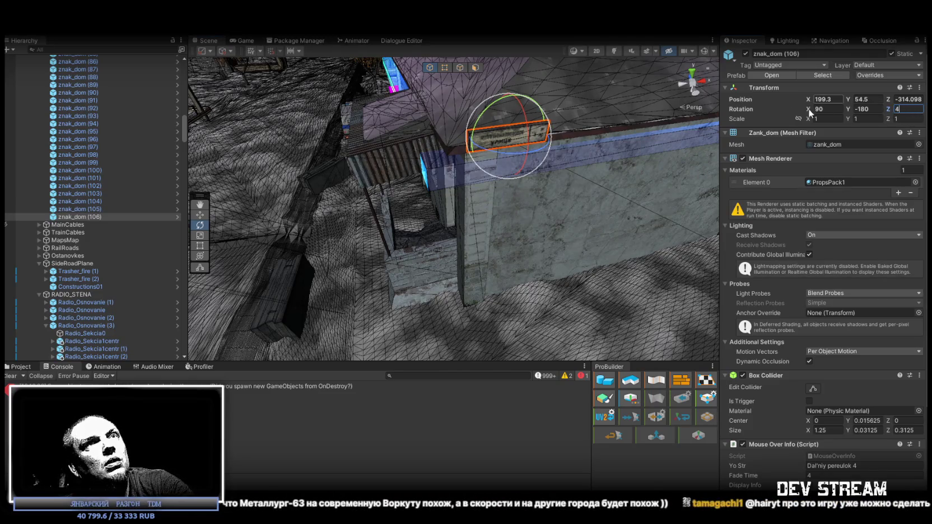
key(BackSpace)
text(-4)
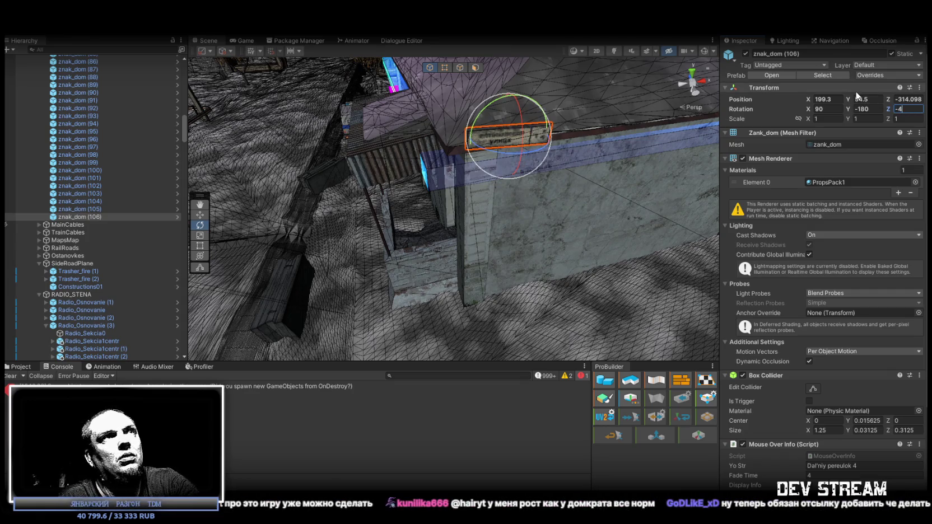
key(BackSpace)
key(BackSpace)
text(4)
key(Return)
Step: Move the sign down onto the house wall, raise it slightly, and duplicate it as znak_dom (107)
drag(527, 166, 506, 160)
key(w)
mouse_move(476, 143)
mouse_down()
mouse_move(520, 190)
mouse_move(506, 189)
mouse_move(555, 178)
mouse_move(496, 52)
mouse_move(468, 55)
mouse_up()
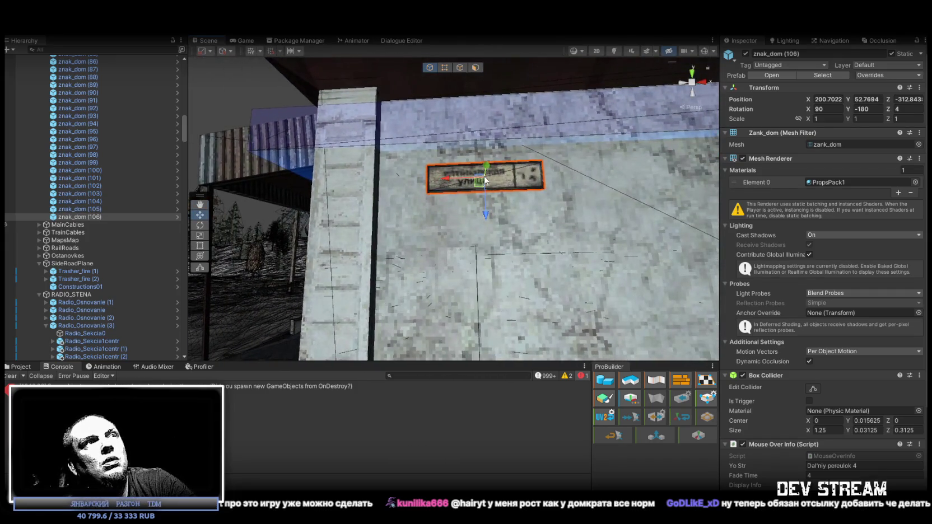
mouse_move(492, 209)
mouse_down()
mouse_move(484, 104)
mouse_move(472, 174)
mouse_move(470, 164)
mouse_move(562, 249)
mouse_move(453, 238)
mouse_move(504, 224)
mouse_move(381, 199)
mouse_move(268, 207)
mouse_up()
key(ctrl+d)
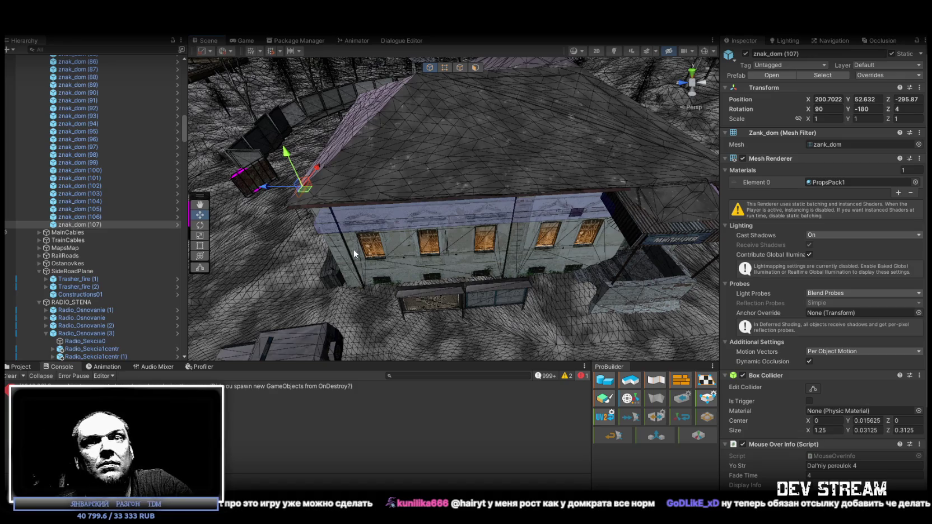
Step: Rotate sign znak_dom (107) 180° to face the house's side wall
mouse_move(348, 283)
alt+mouse_down()
mouse_move(498, 246)
mouse_move(469, 241)
alt+mouse_up()
key(e)
mouse_move(381, 251)
mouse_down()
mouse_move(135, 260)
mouse_move(329, 242)
mouse_up()
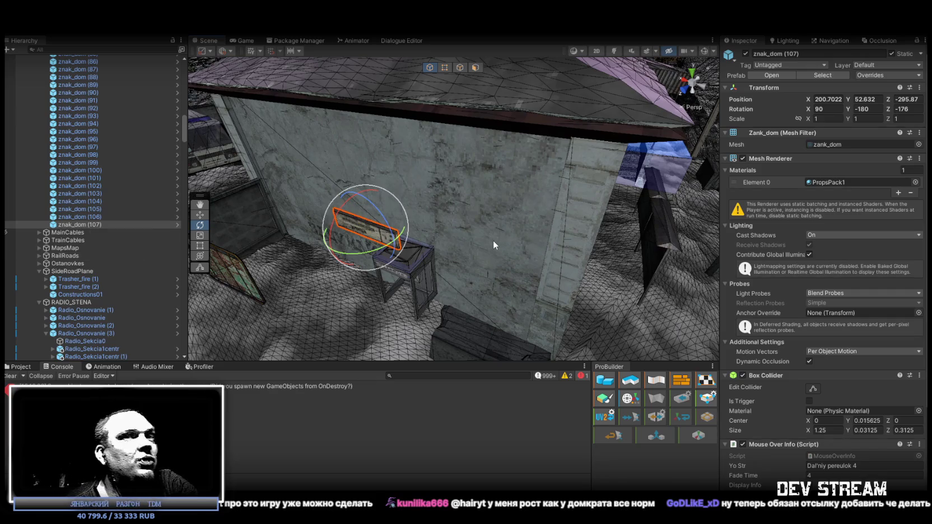
alt+drag(528, 195, 472, 180)
key(w)
alt+drag(399, 211, 399, 223)
key(r)
alt+drag(453, 199, 446, 198)
key(w)
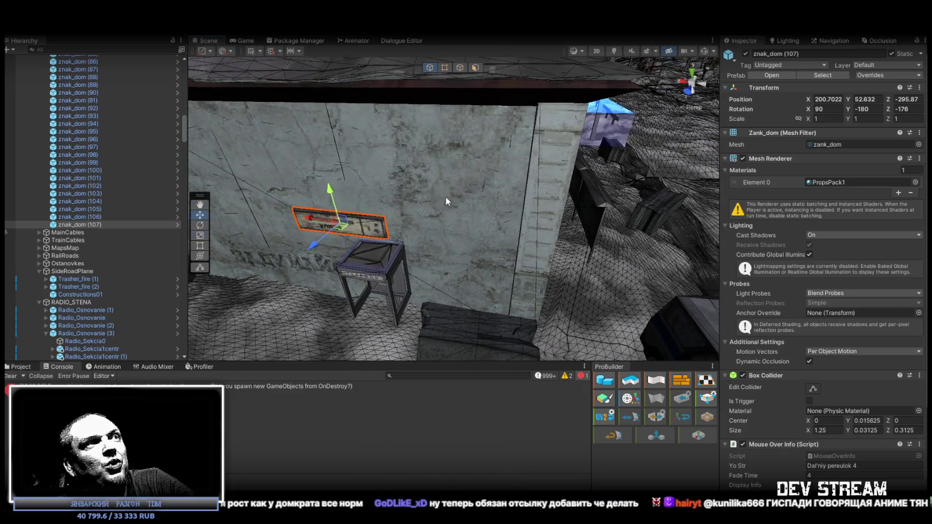
key(e)
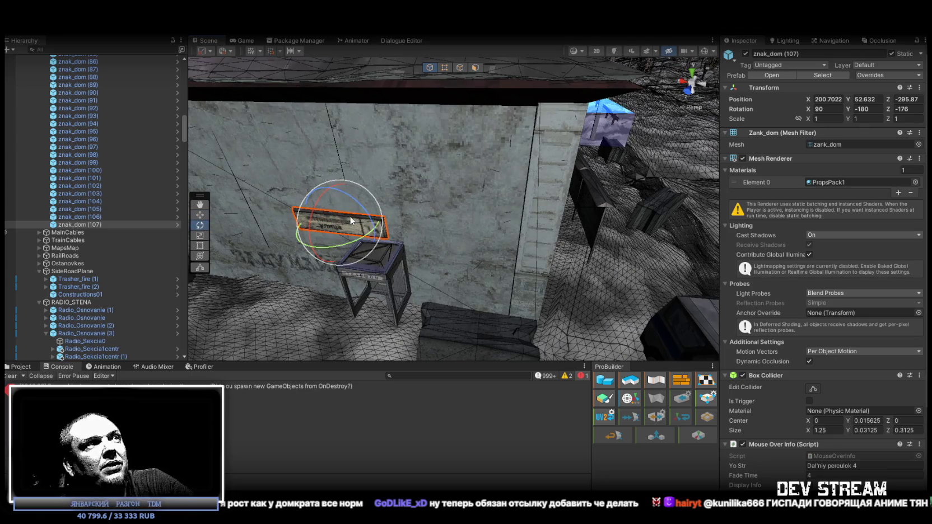
key(w)
Step: Slide the sign up and along the wall to position 199.56, 53.357, -297.887
mouse_move(341, 224)
mouse_down()
mouse_move(476, 160)
mouse_move(469, 142)
mouse_up()
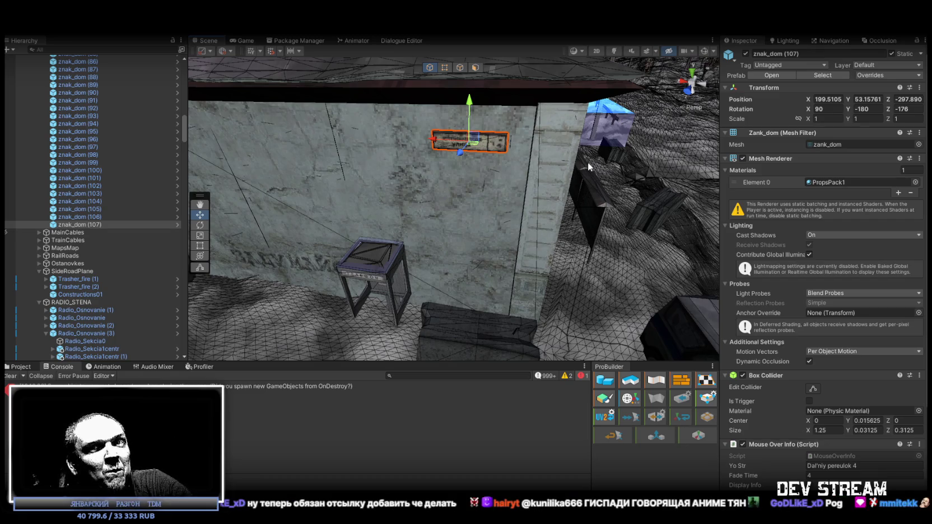
mouse_move(556, 170)
mouse_down()
mouse_move(520, 134)
mouse_move(474, 172)
mouse_up()
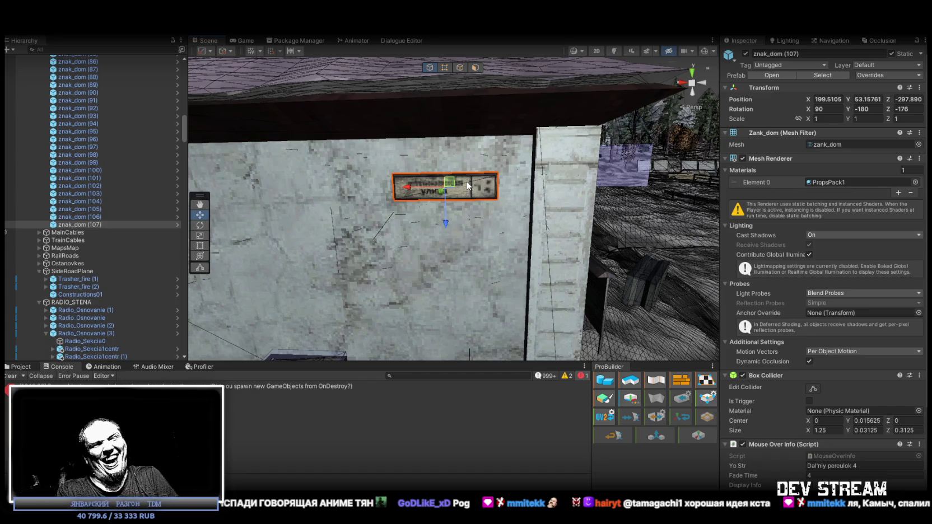
mouse_move(408, 197)
mouse_down()
mouse_move(449, 233)
mouse_move(508, 241)
mouse_up()
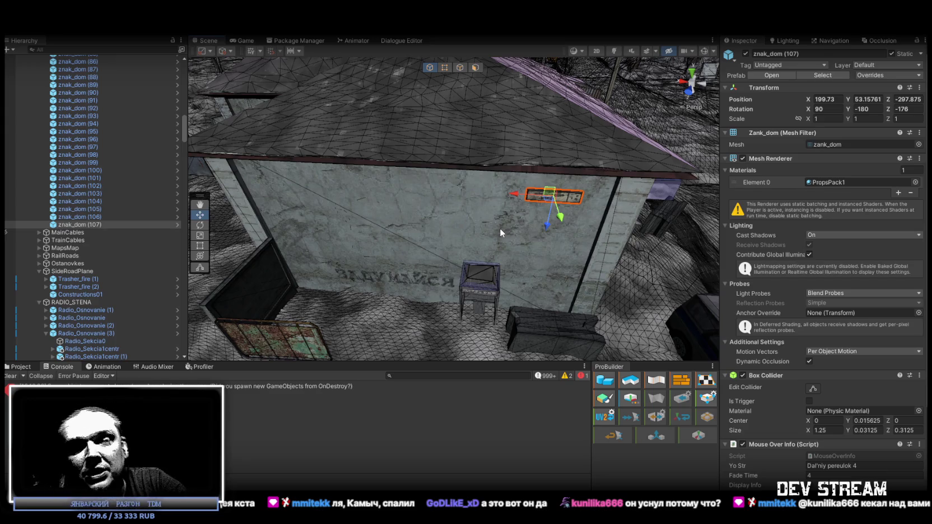
mouse_move(550, 157)
mouse_down()
mouse_move(582, 182)
mouse_move(526, 145)
mouse_up()
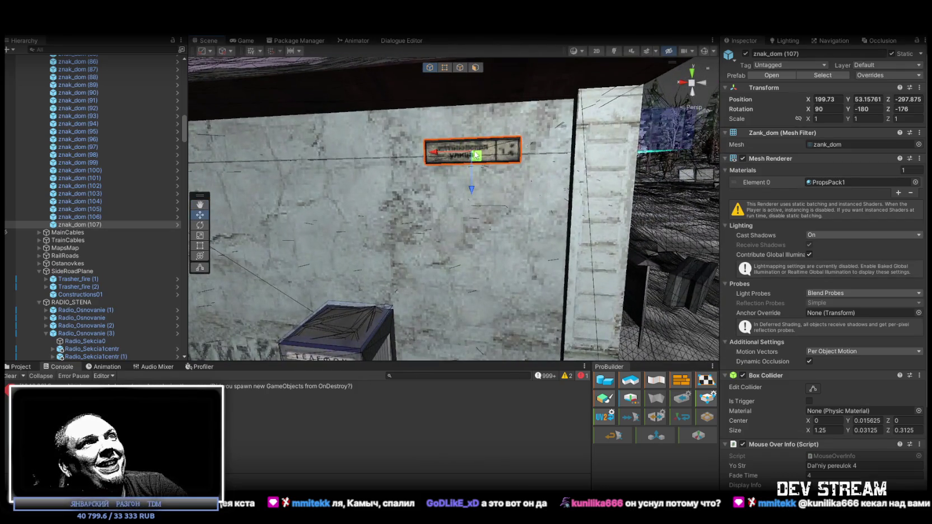
drag(476, 159, 489, 146)
scroll(571, 201, down, 10)
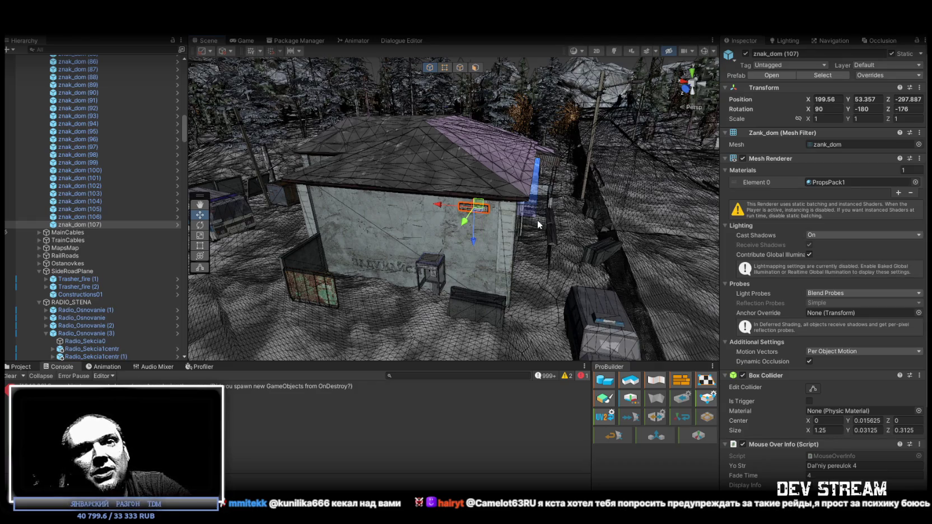
mouse_move(492, 206)
mouse_down()
mouse_move(334, 174)
mouse_move(236, 184)
mouse_up()
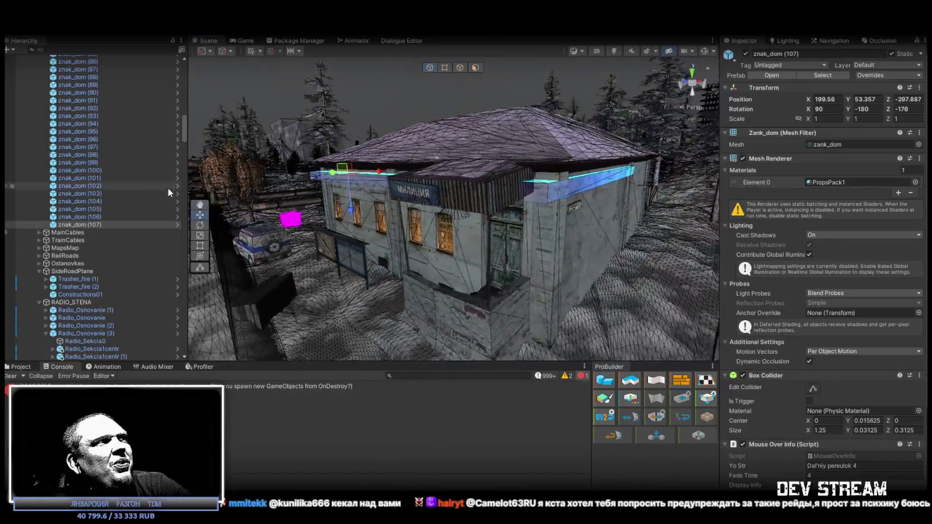
Step: Select signs znak_dom (106) and (107) together and lower both to Position Y 52.65
ctrl+click(93, 218)
drag(851, 101, 846, 111)
mouse_move(448, 213)
mouse_down()
mouse_move(422, 203)
mouse_move(583, 229)
mouse_up()
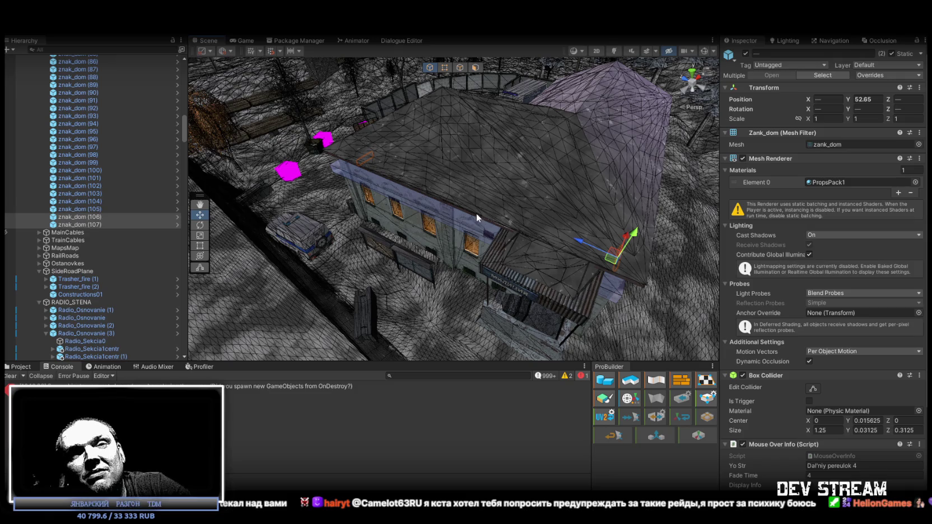
mouse_move(425, 198)
mouse_down()
mouse_move(521, 197)
mouse_move(529, 161)
mouse_up()
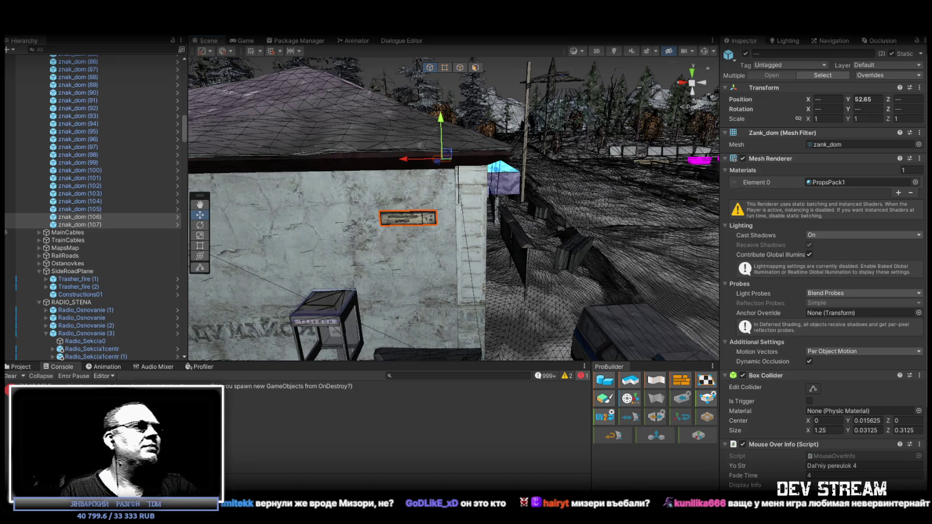
Step: Bring the browser forward and play the Gothic rap video fullscreen
key(alt+Tab)
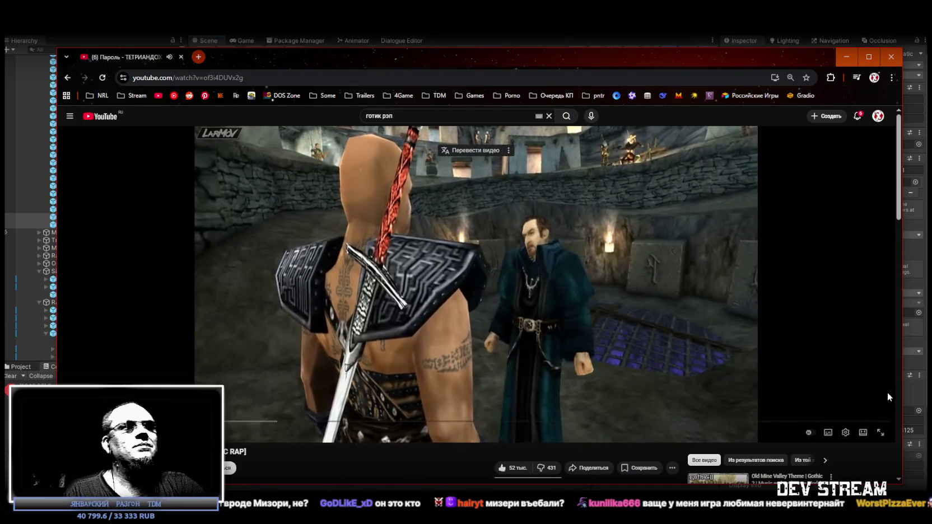
key(f)
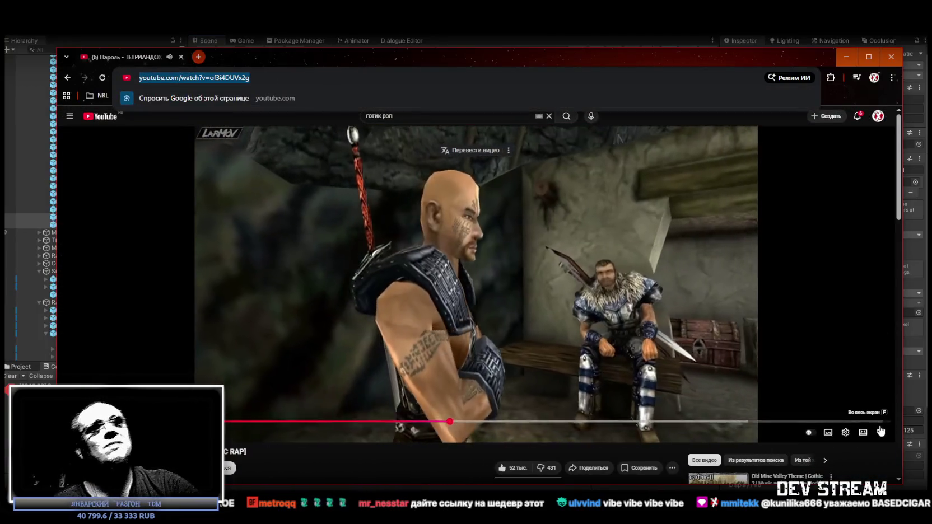
Step: Watch the stream fullscreen, then follow the ПРОЙДЕННЫЕ ИГРЫ link to the Пройдено playlist
click(858, 436)
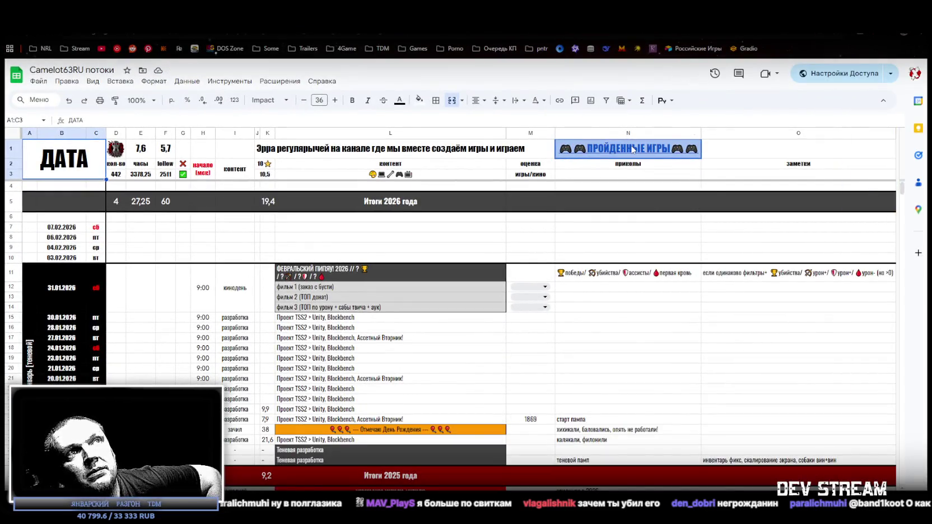
click(616, 172)
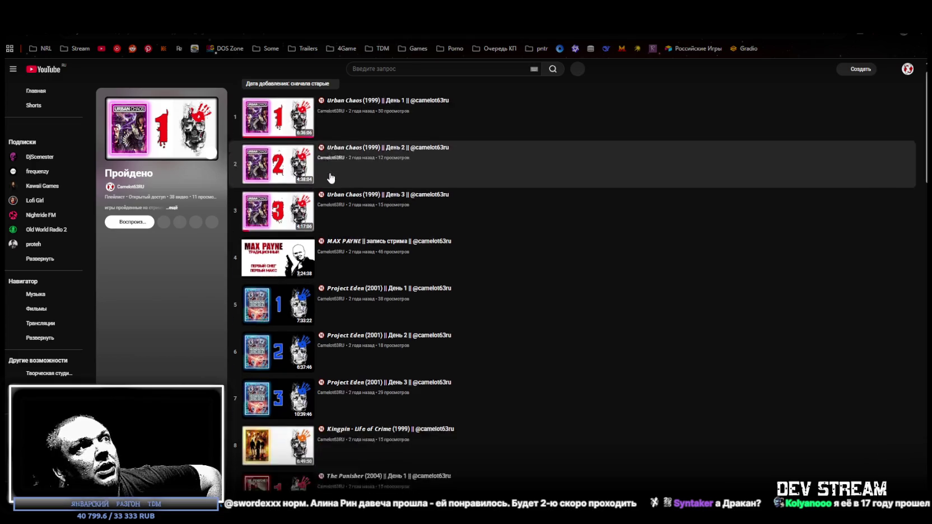
Step: Skim down the Пройдено playlist, then return to Unity's 'Dal'niy pereulok 4' wall sign
scroll(303, 224, down, 1)
scroll(302, 224, down, 1)
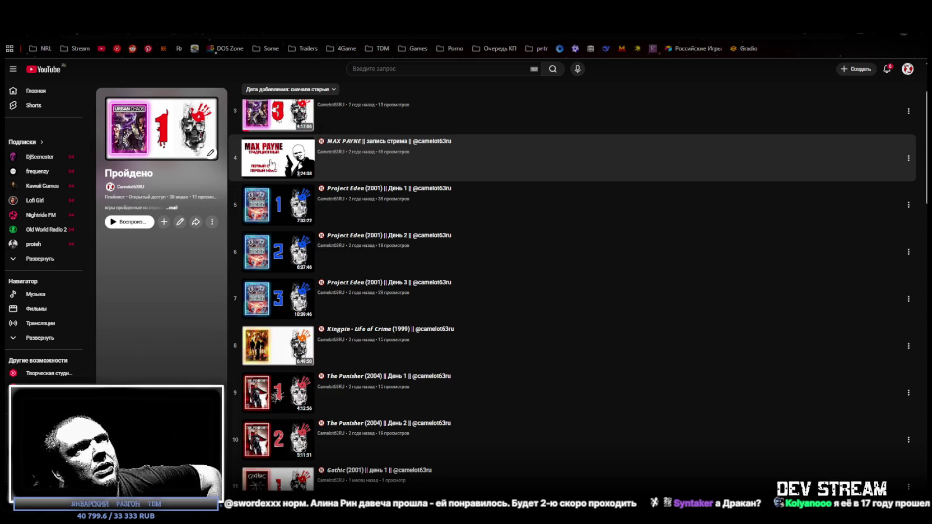
scroll(385, 237, down, 1)
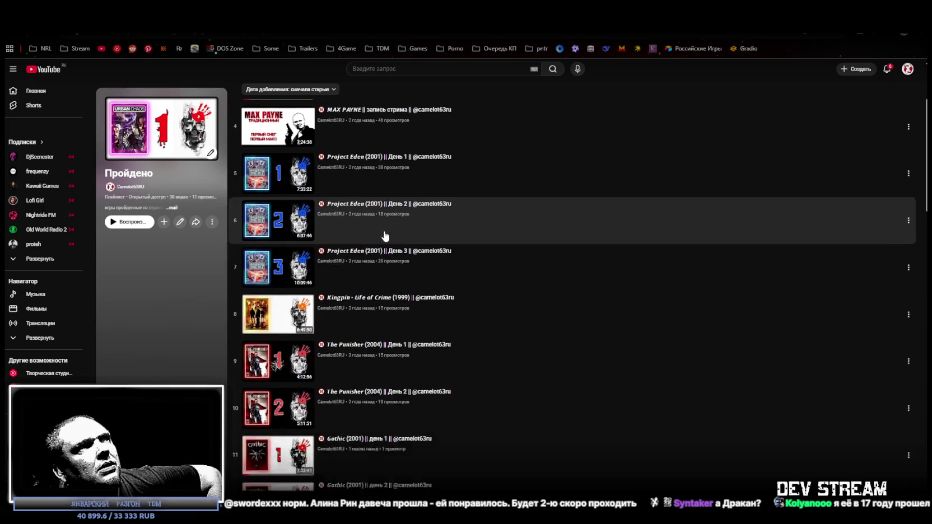
scroll(386, 237, down, 1)
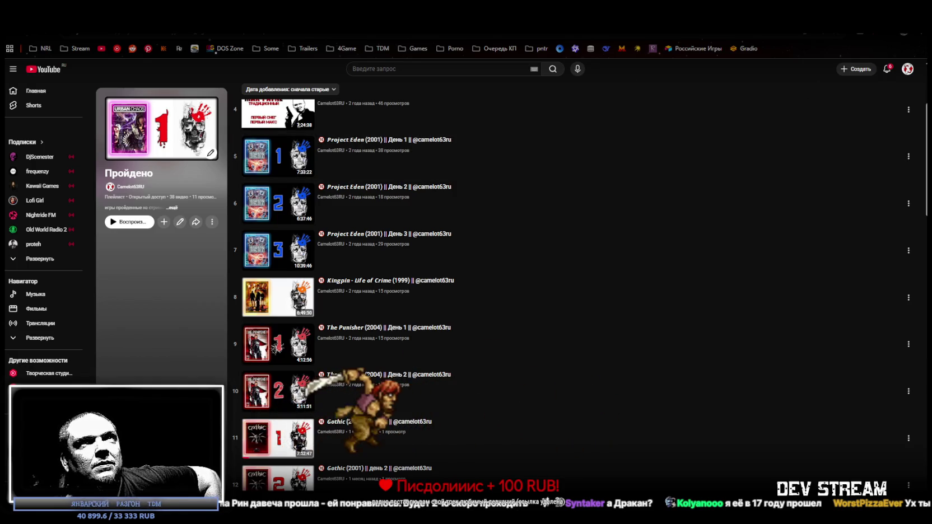
key(alt+Tab)
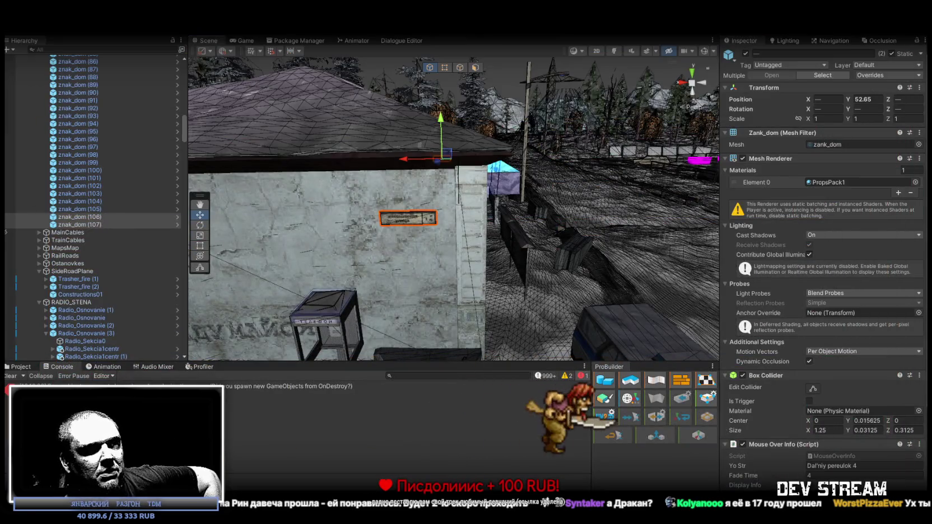